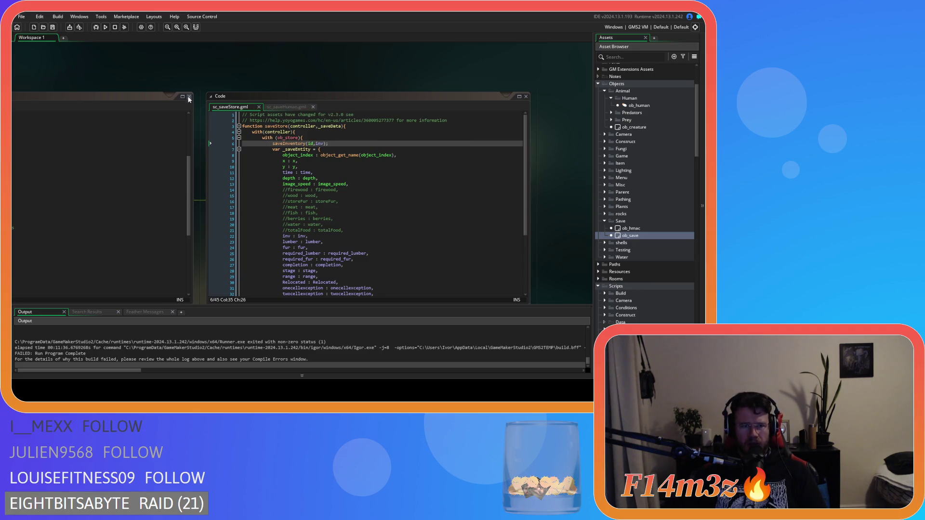
Center the sc_saveInventory script and open a new line after the innermost loop's string_join line.
mouse_move(158, 79)
left_mouse_down()
mouse_move(470, 253)
mouse_move(423, 208)
left_mouse_up()
scroll(424, 212, "up", 5)
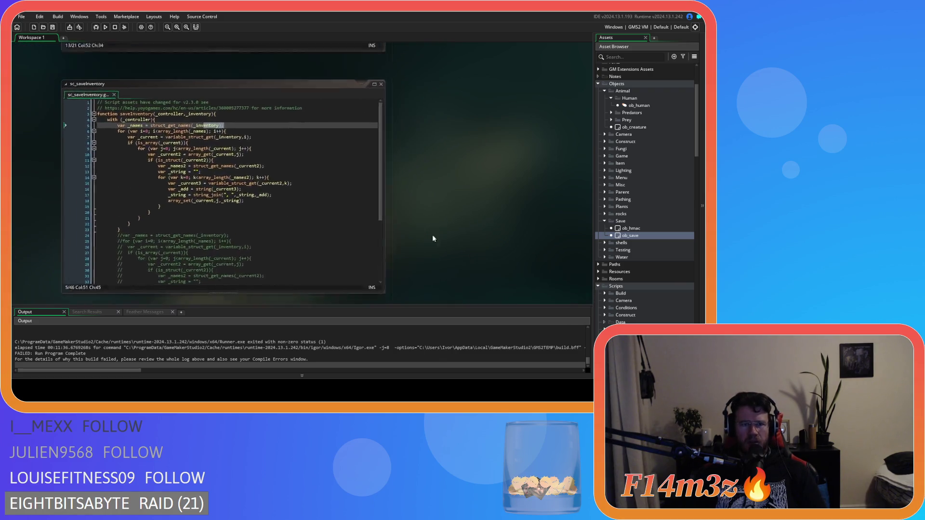
mouse_move(425, 159)
left_mouse_down()
mouse_move(415, 85)
mouse_move(445, 63)
left_mouse_up()
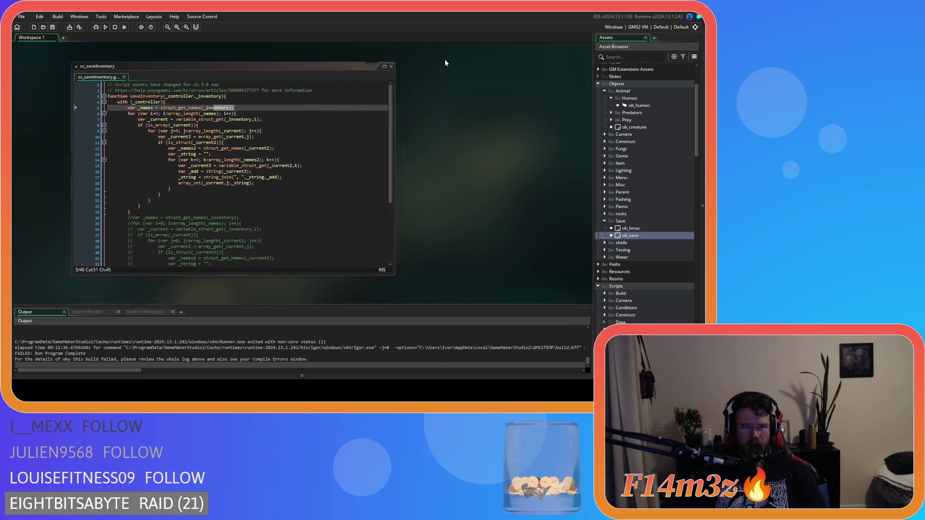
left_click(324, 162)
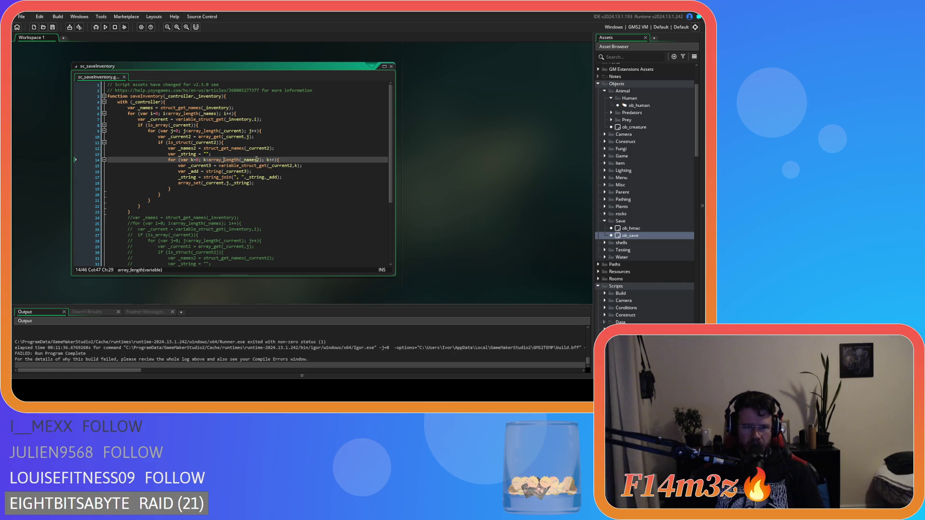
left_click(294, 177)
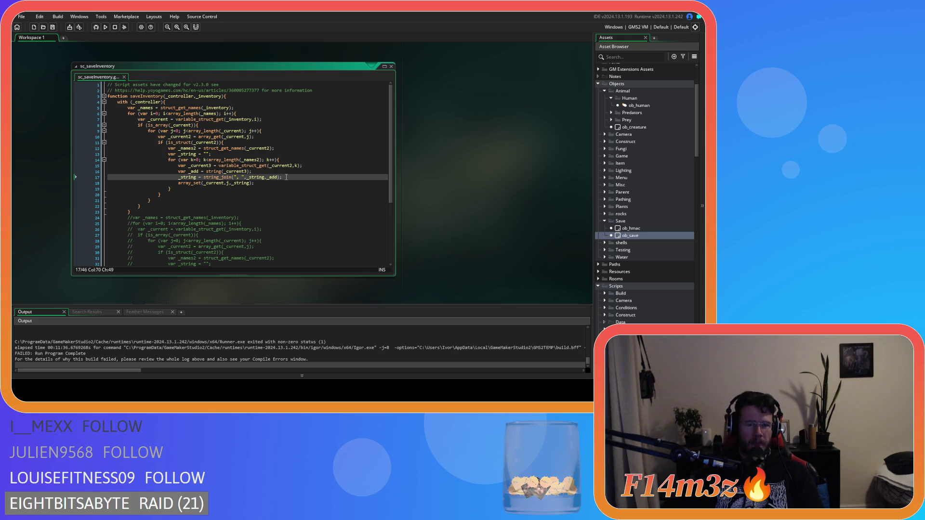
key("Return")
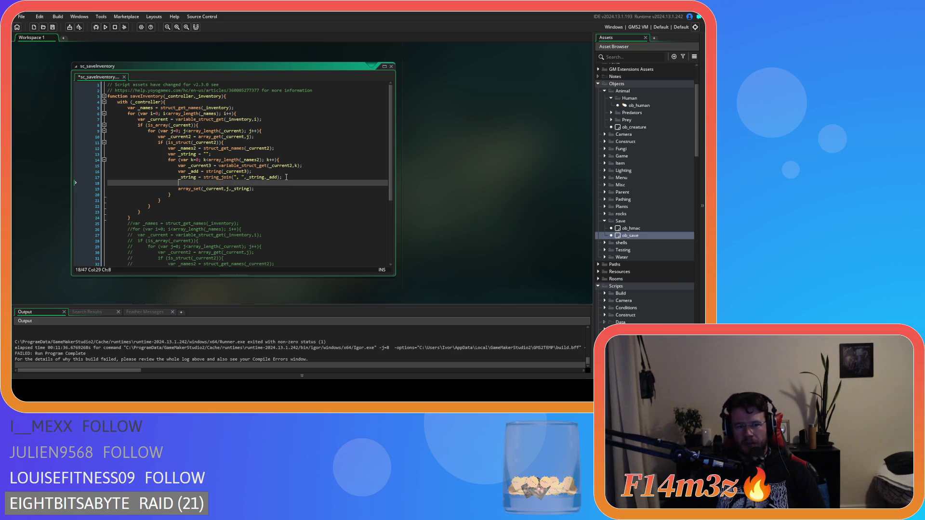
Add show_message(_string); on the new line and save the script.
type("show_mess")
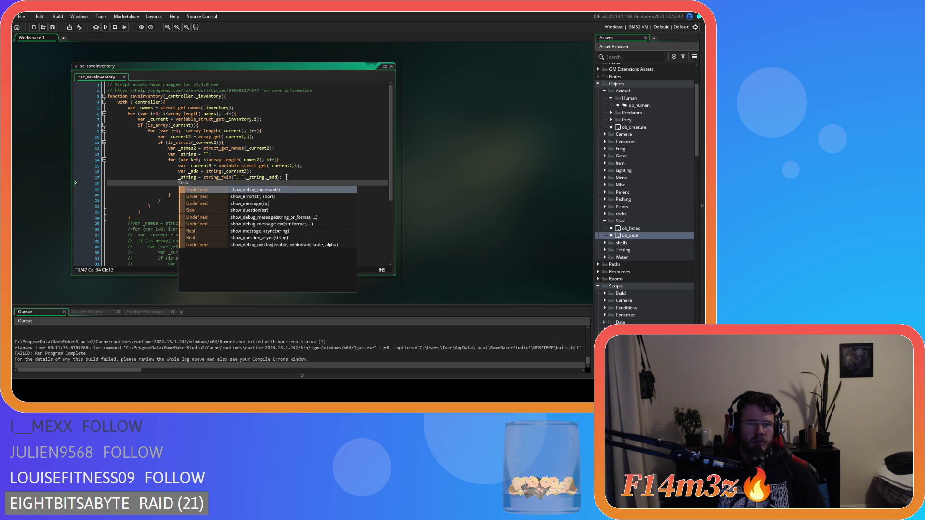
key("Return")
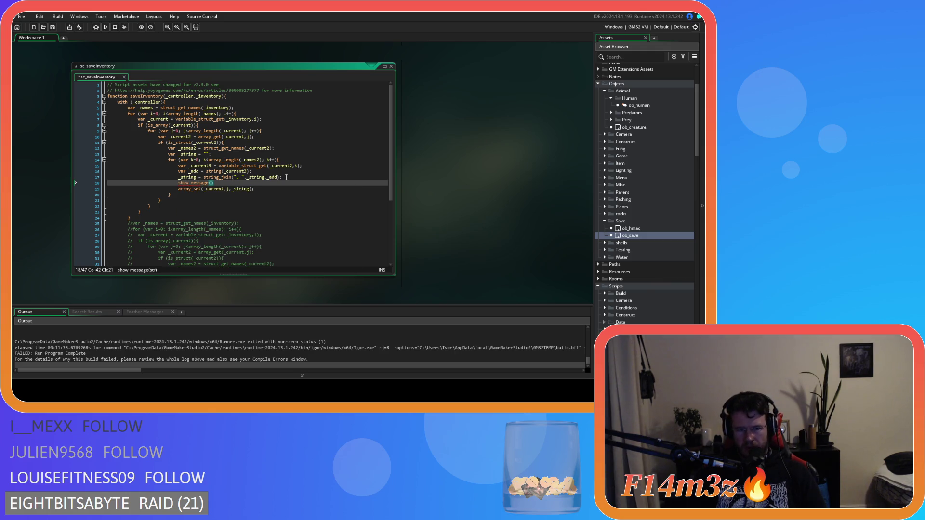
type("_string)")
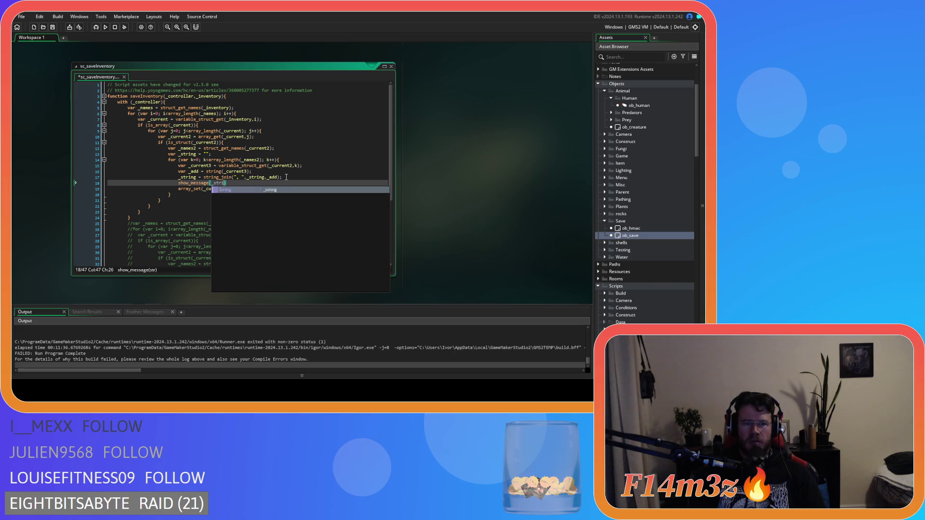
type(";")
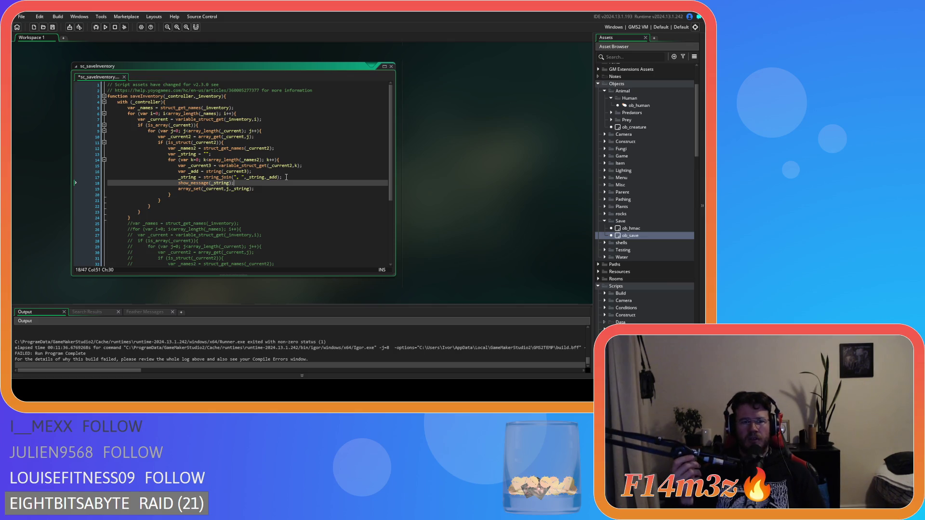
key("ctrl+s")
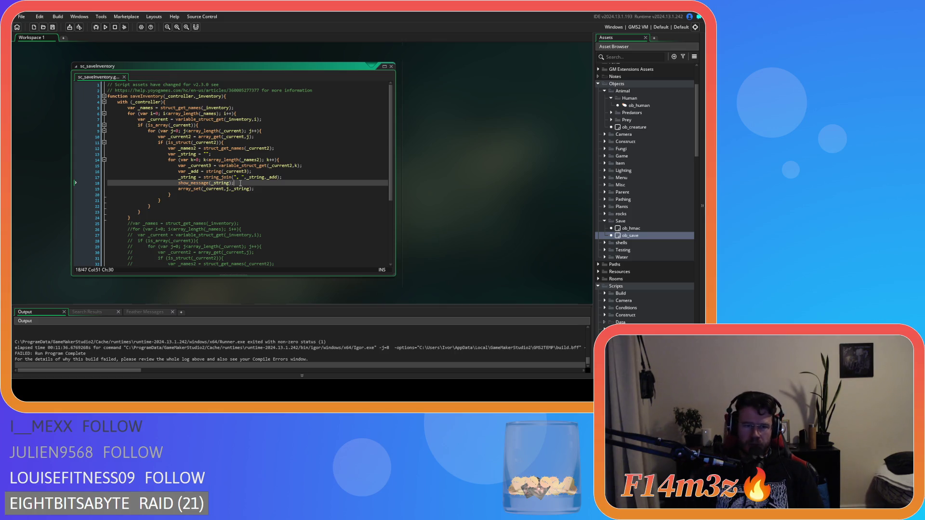
Move the array_set line out of the inner loop to just after its closing brace.
left_click_drag(254, 189, 177, 190)
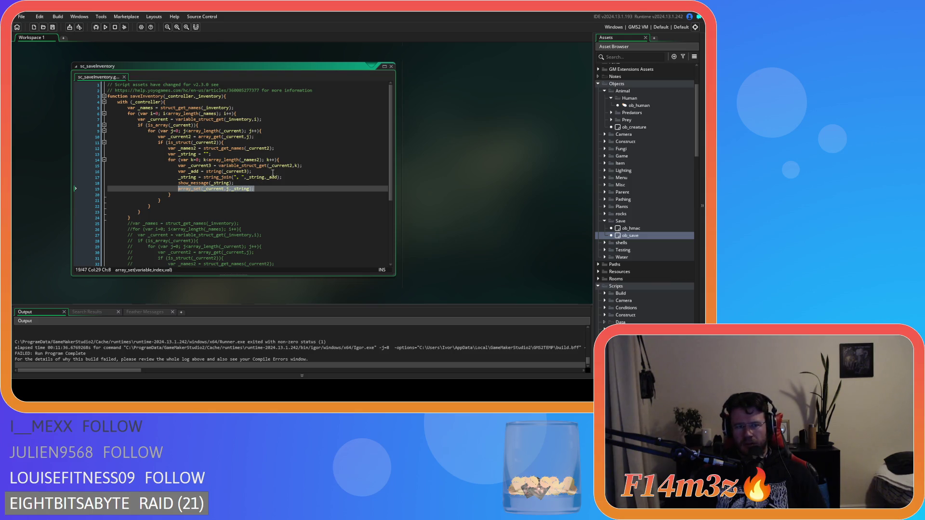
key("BackSpace")
key("shift+Home")
key("ctrl+c")
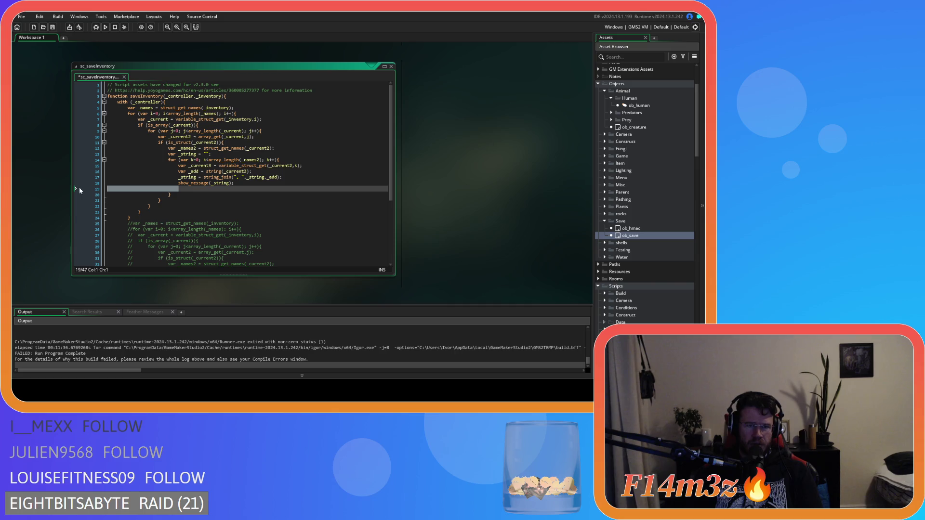
key("BackSpace")
key("BackSpace")
left_click(178, 189)
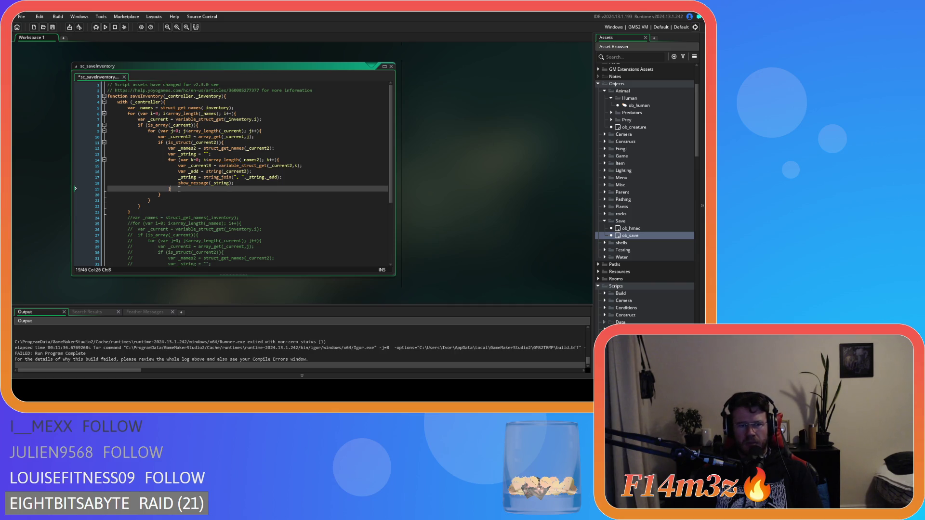
key("Return")
key("ctrl+v")
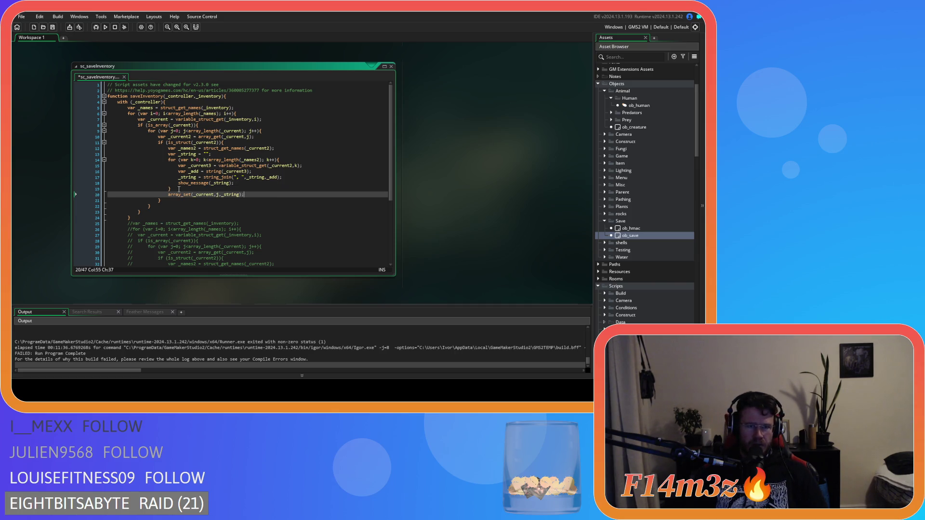
Remove the show_message line and its leftover empty line from inside the loop.
left_click(233, 185)
key("shift+Home")
key("BackSpace")
left_click_drag(178, 184, 116, 184)
key("BackSpace")
key("BackSpace")
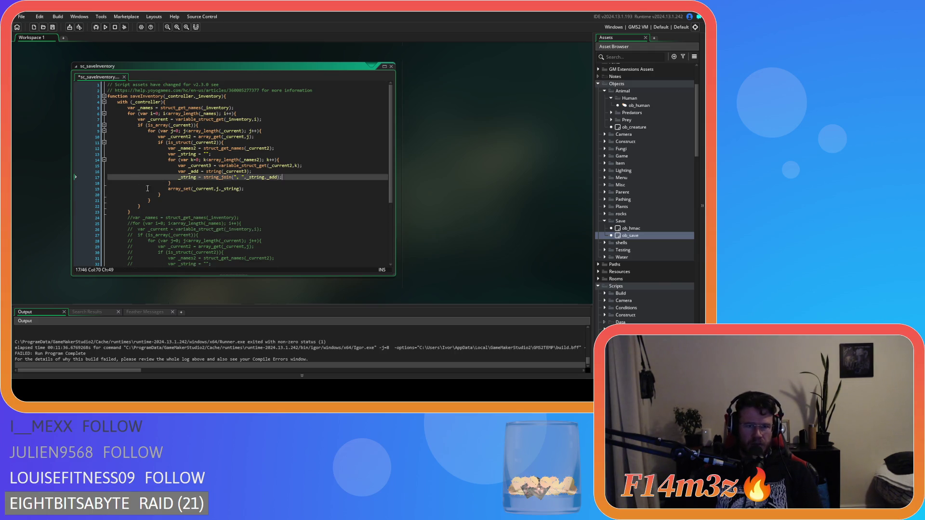
left_click(252, 187)
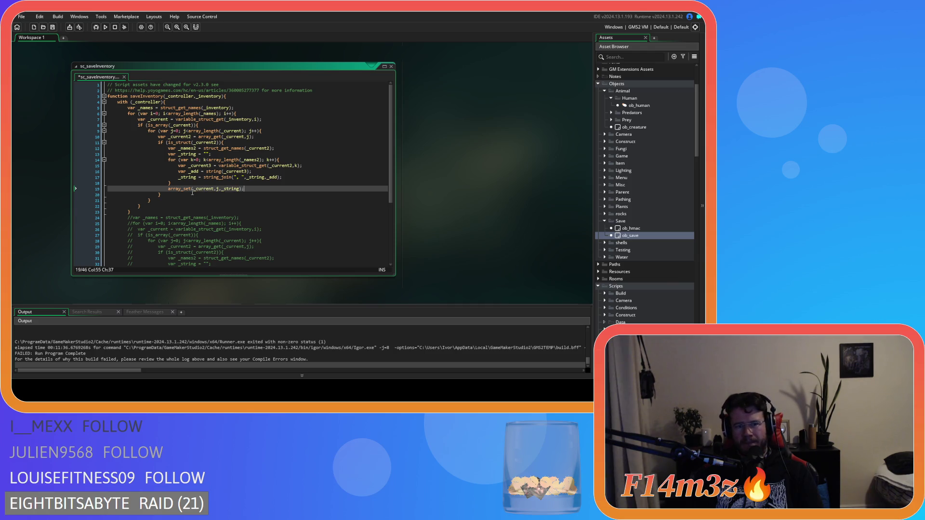
key("Return")
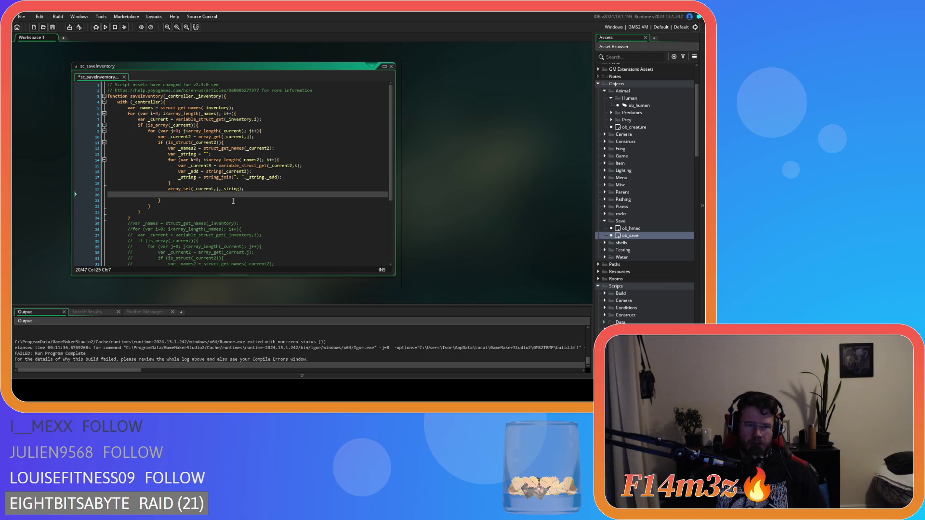
key("ctrl+z")
Insert show_message(_string); above array_set and run the game with F5.
left_click(193, 184)
key("Return")
type("show_message(_string);")
key("F5")
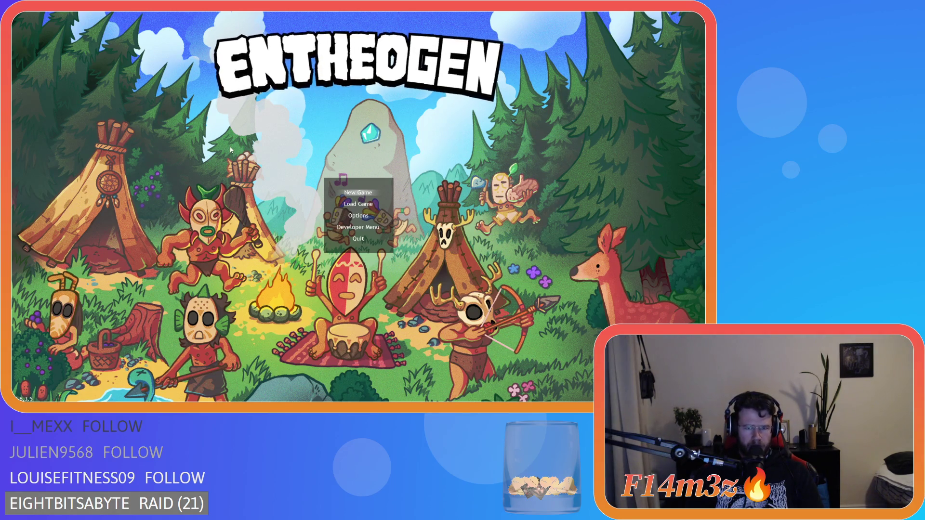
Load the saved game from Entheogen's main menu and watch the villagers.
key("Down")
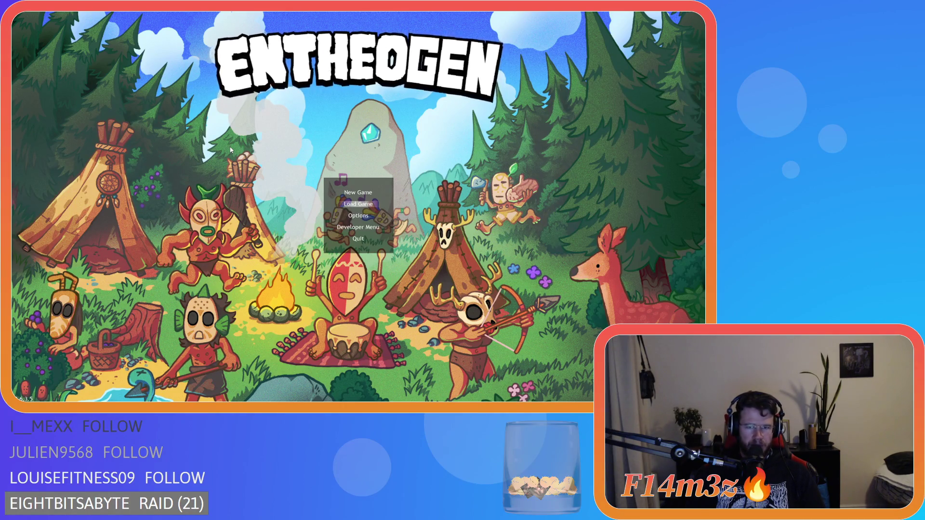
key("Return")
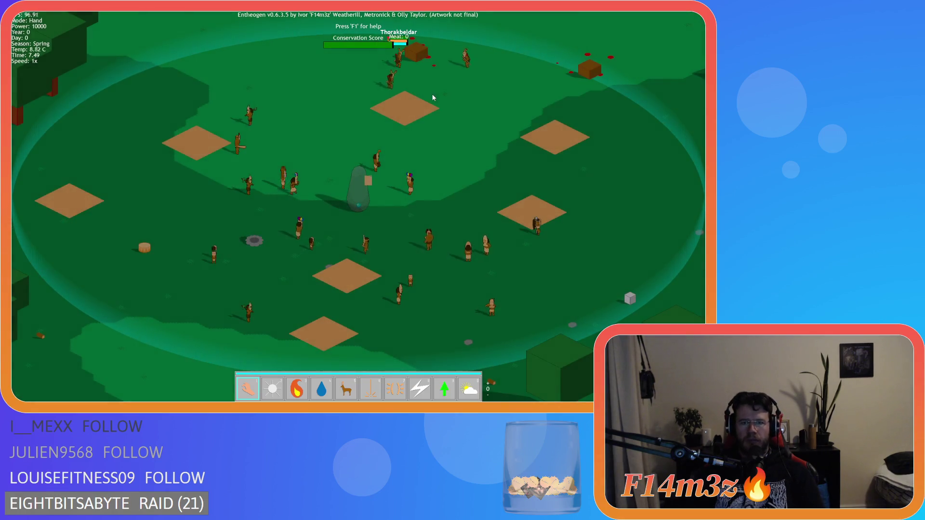
scroll(438, 67, "up", 5)
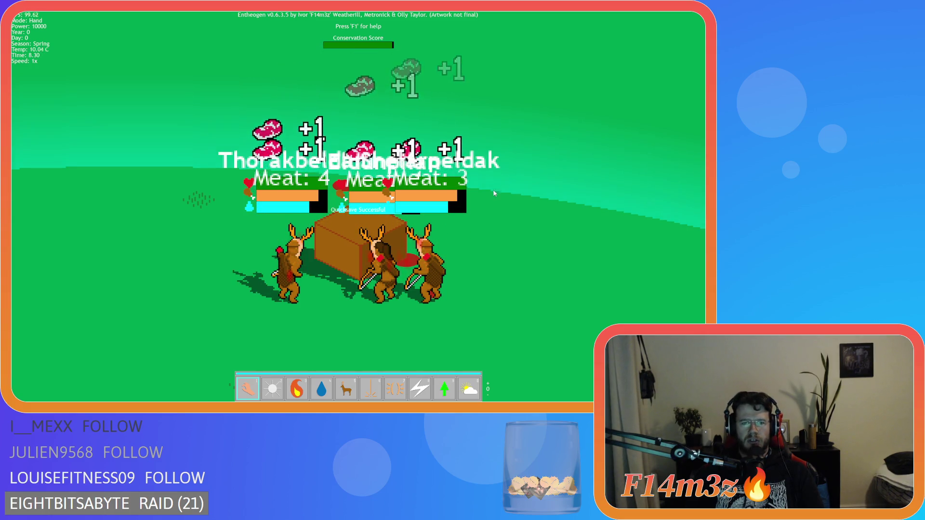
scroll(483, 214, "down", 3)
Quicksave with F5, pan the map, then confirm quitting with Y.
key("F5")
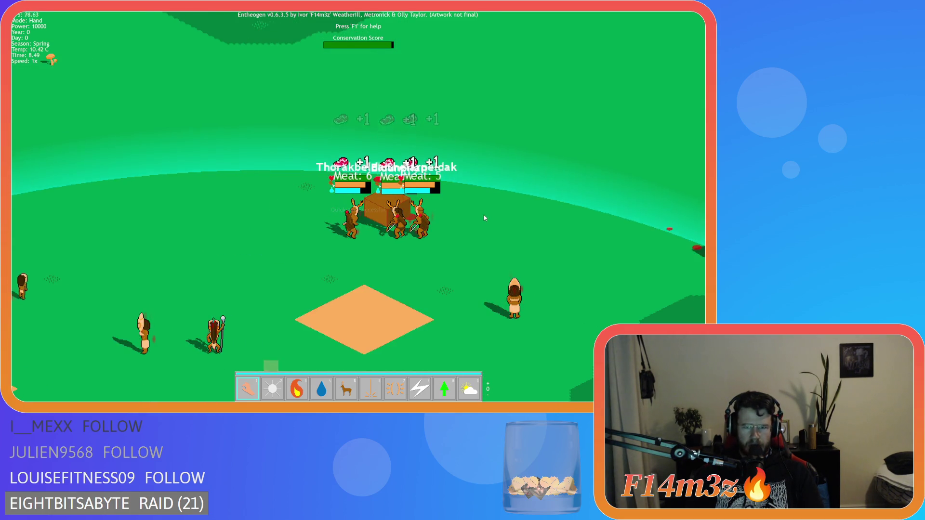
key("d")
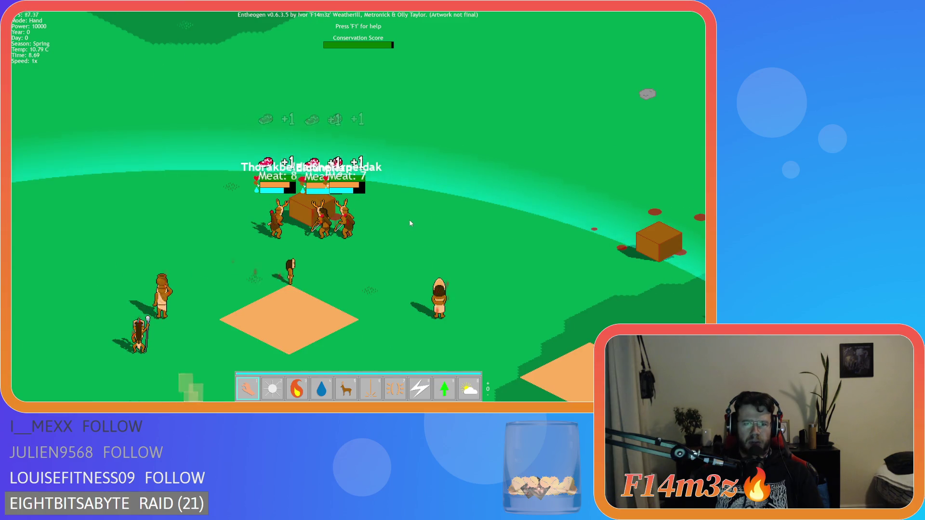
scroll(410, 220, "down", 3)
scroll(410, 222, "up", 3)
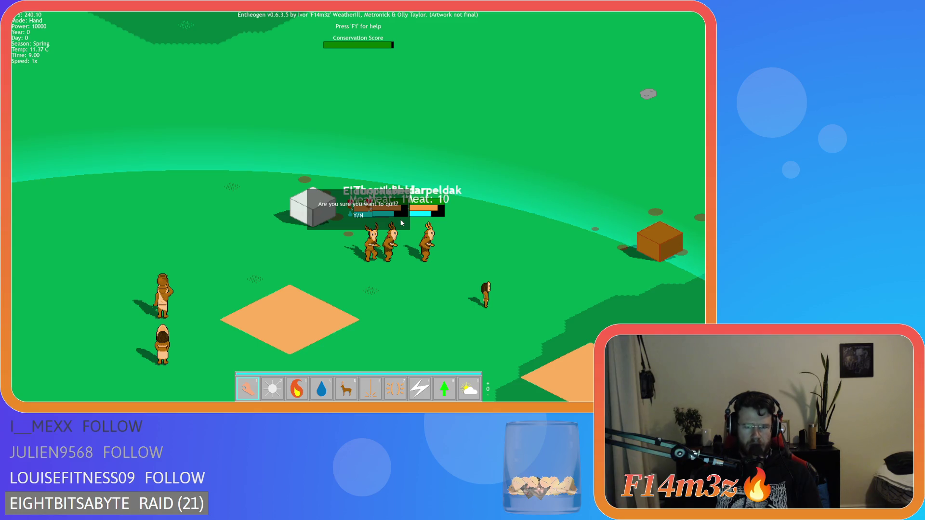
key("y")
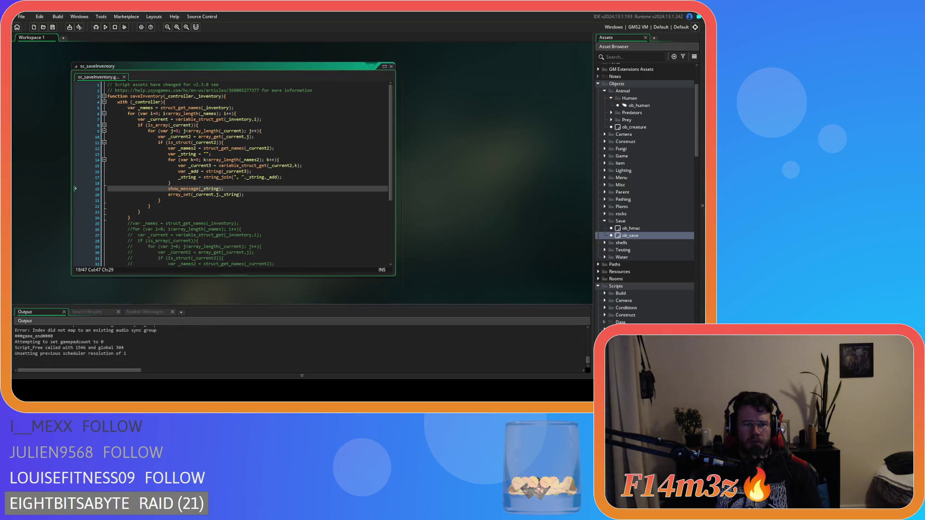
Review show_message, the struct and array checks and loops, ending at line 14's innermost loop.
left_click(201, 189)
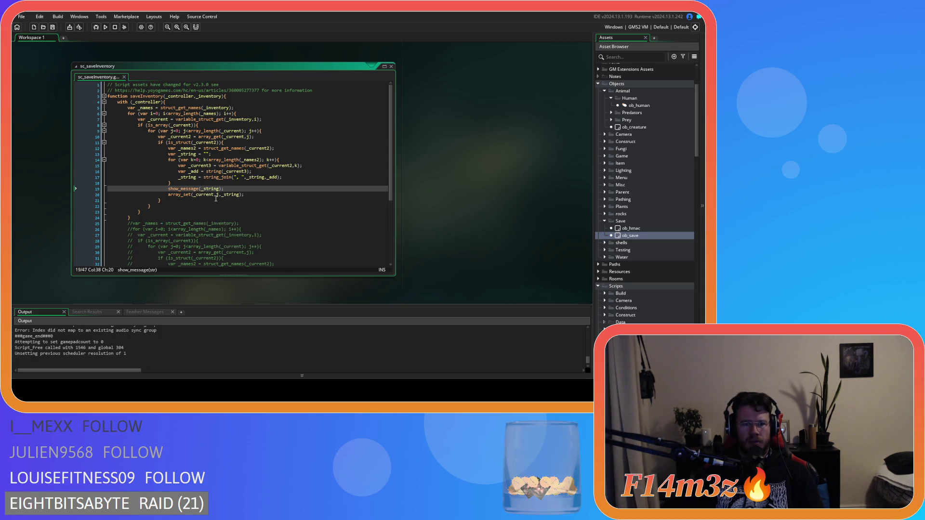
left_click(228, 189)
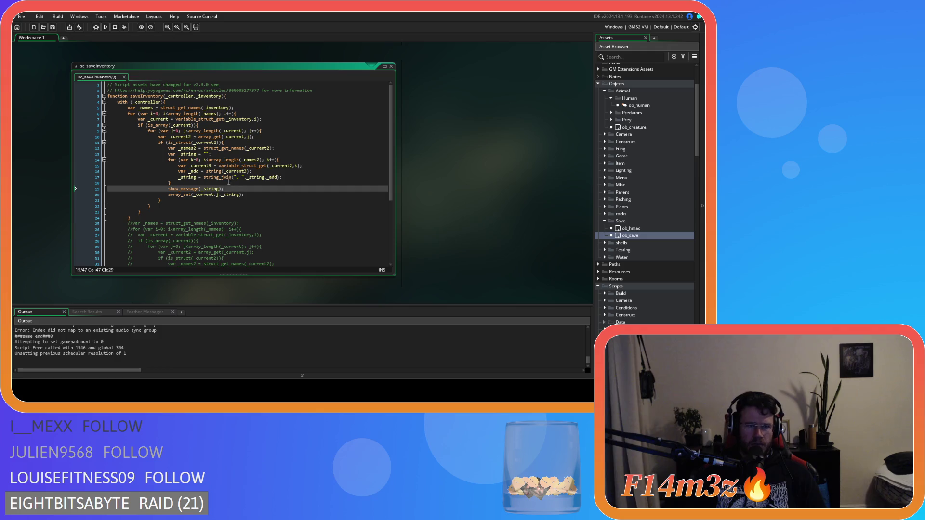
left_click(232, 143)
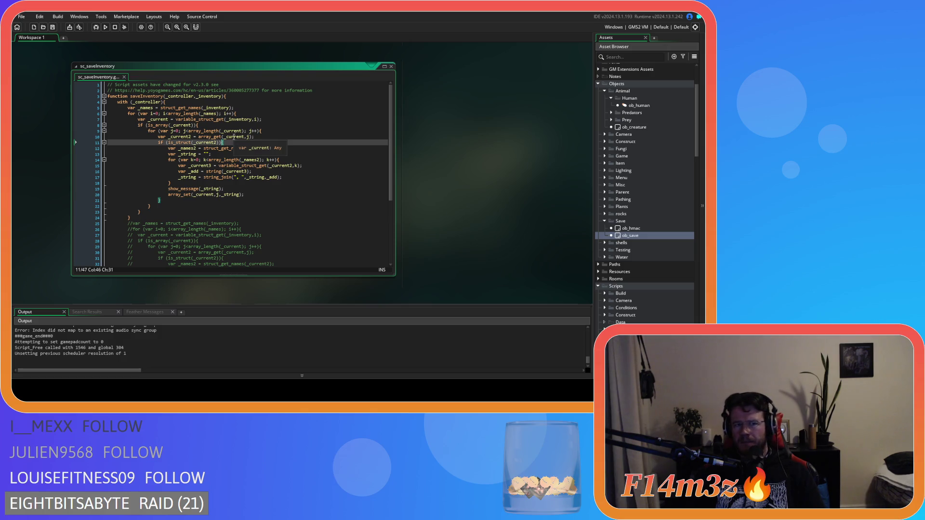
left_click(258, 112)
left_click(252, 125)
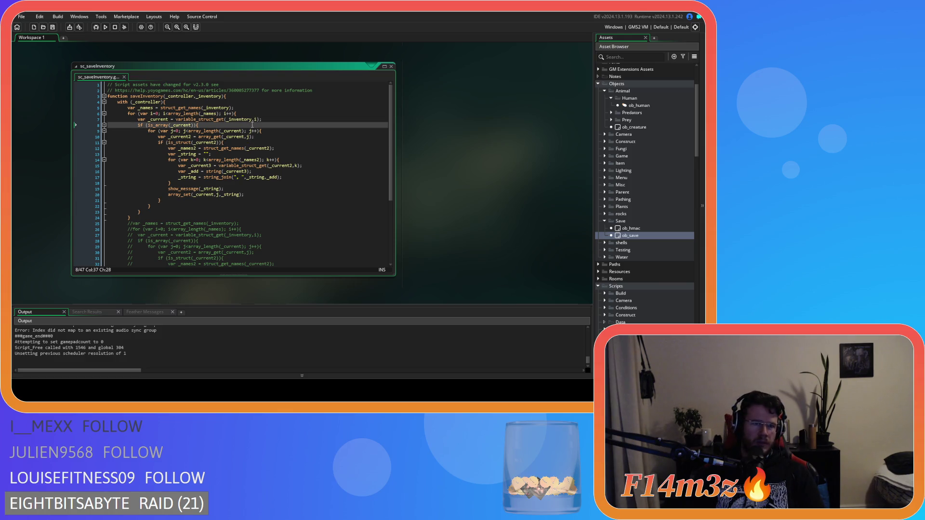
left_click(275, 131)
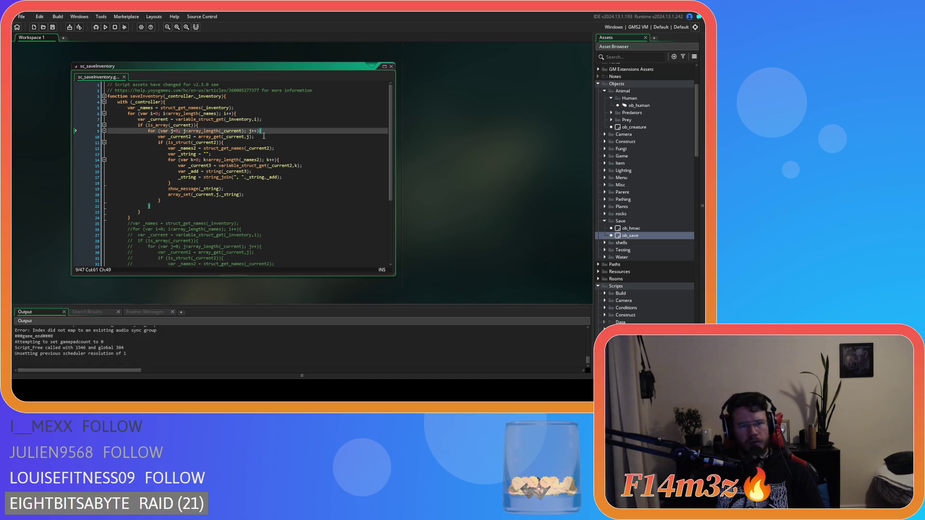
left_click(271, 138)
left_click(241, 143)
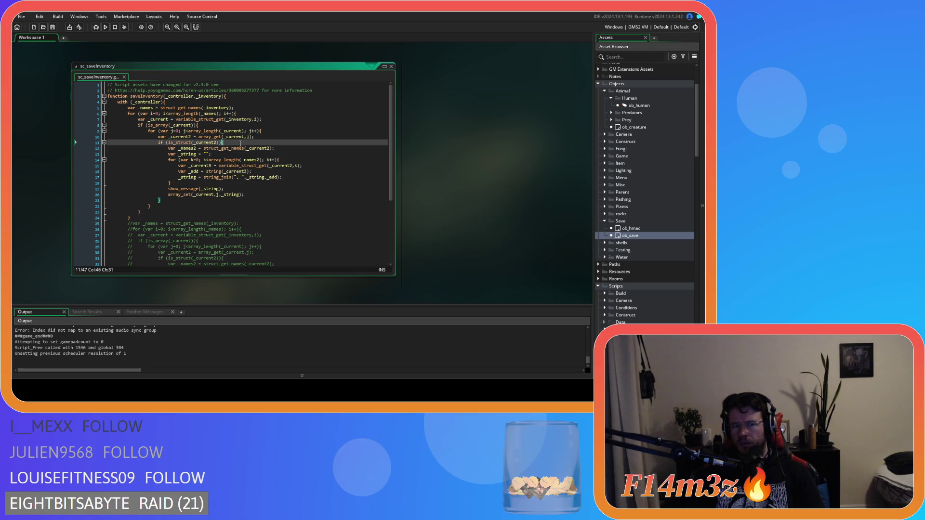
left_click(289, 159)
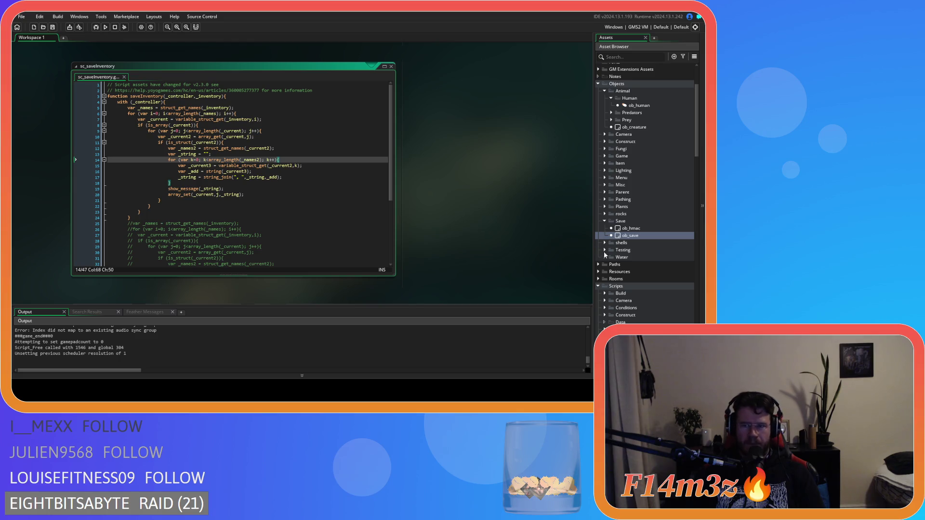
scroll(640, 282, "down", 7)
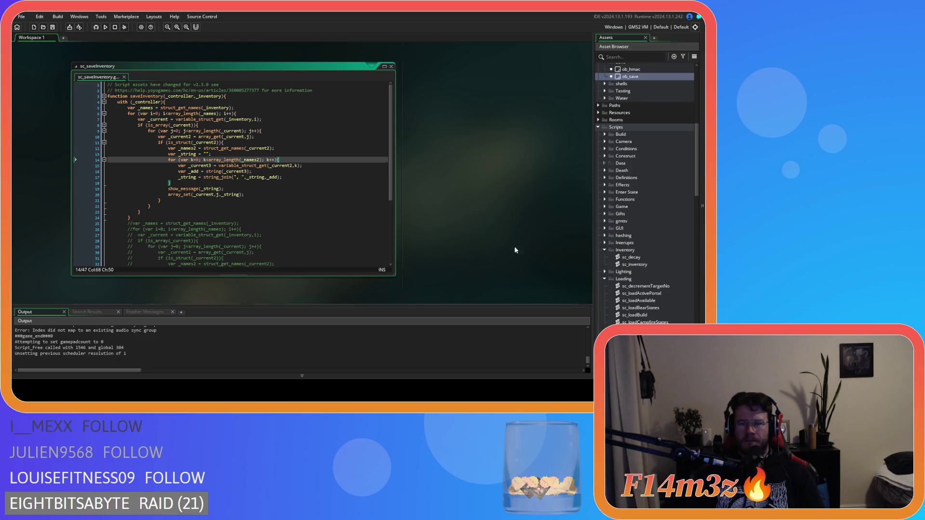
scroll(530, 249, "down", 5)
scroll(261, 239, "right", 3)
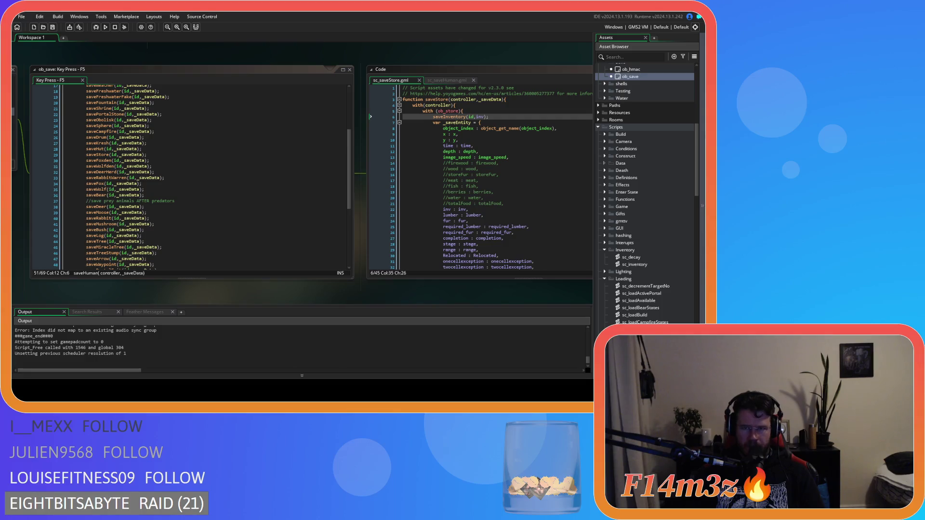
left_click_drag(486, 56, 347, 58)
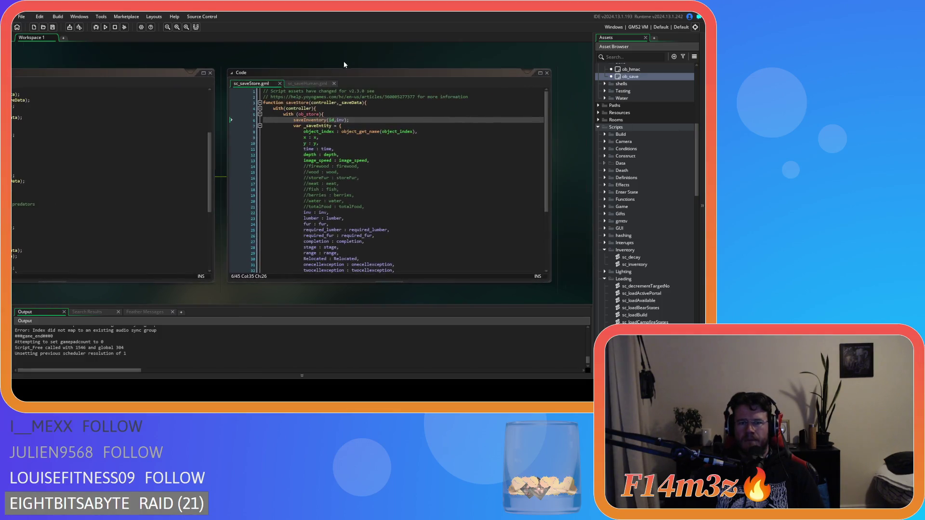
left_click(311, 82)
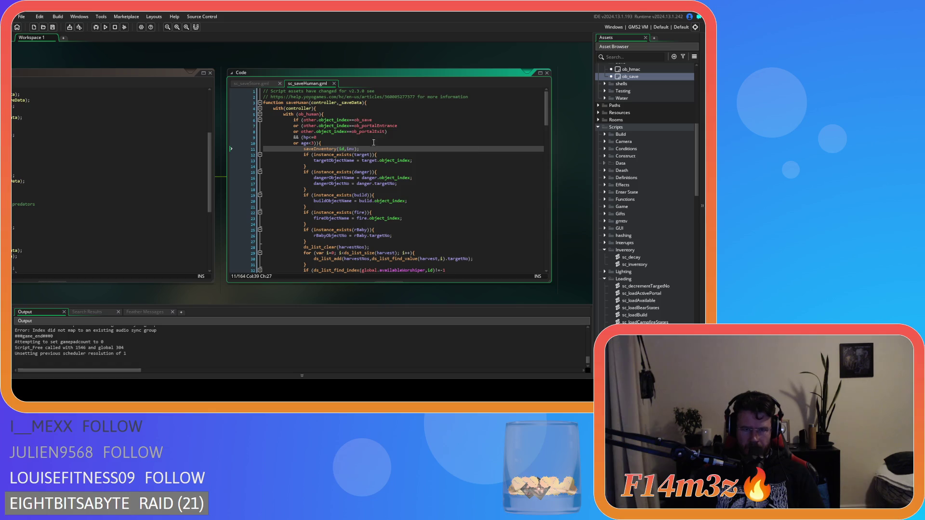
mouse_move(355, 129)
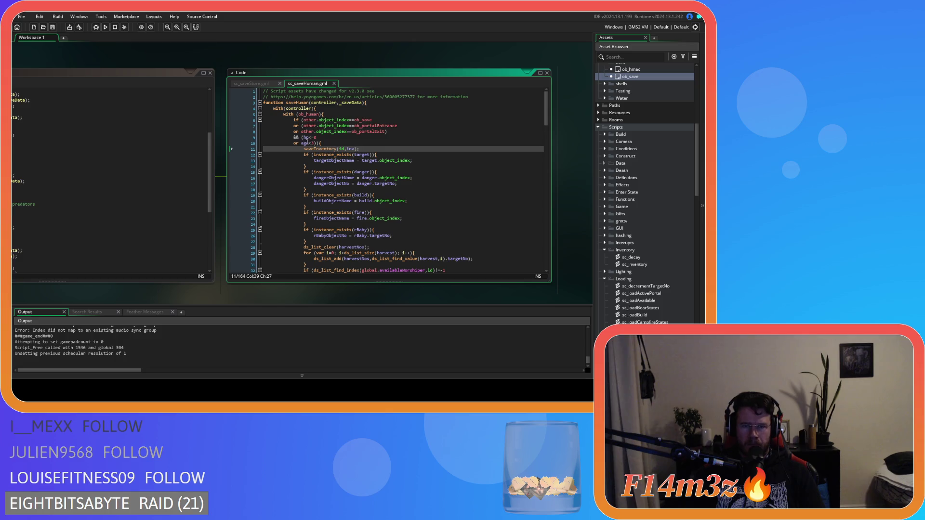
left_click(303, 126)
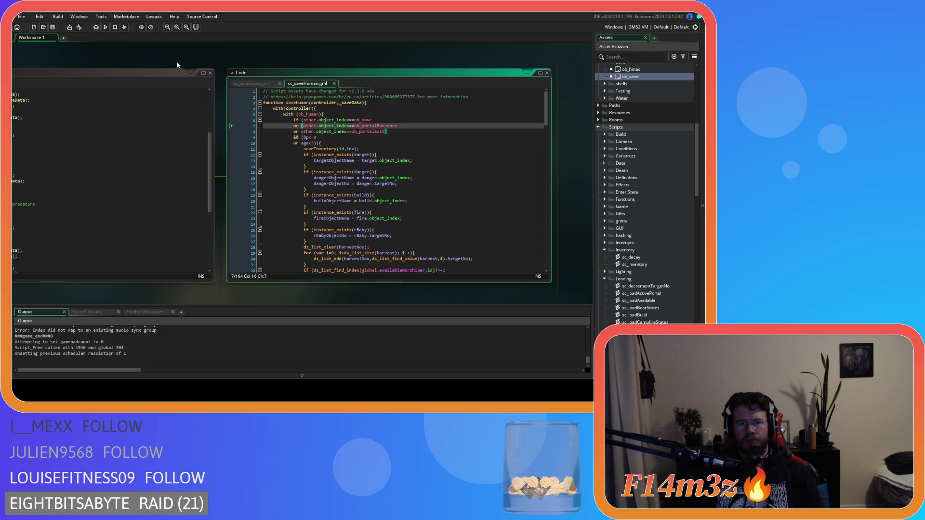
middle_click(316, 149)
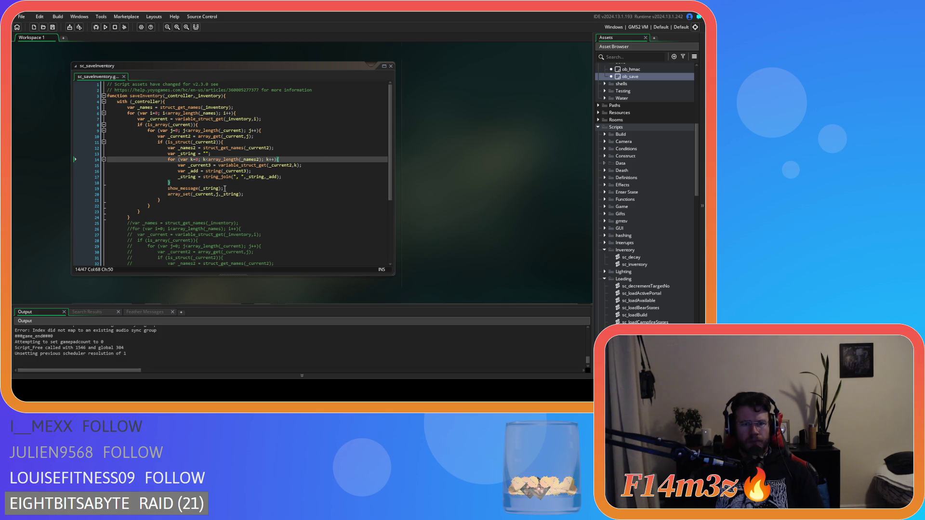
Change line 19 to show_message(string(_string)), run with F5, and start a new world.
left_click(201, 188)
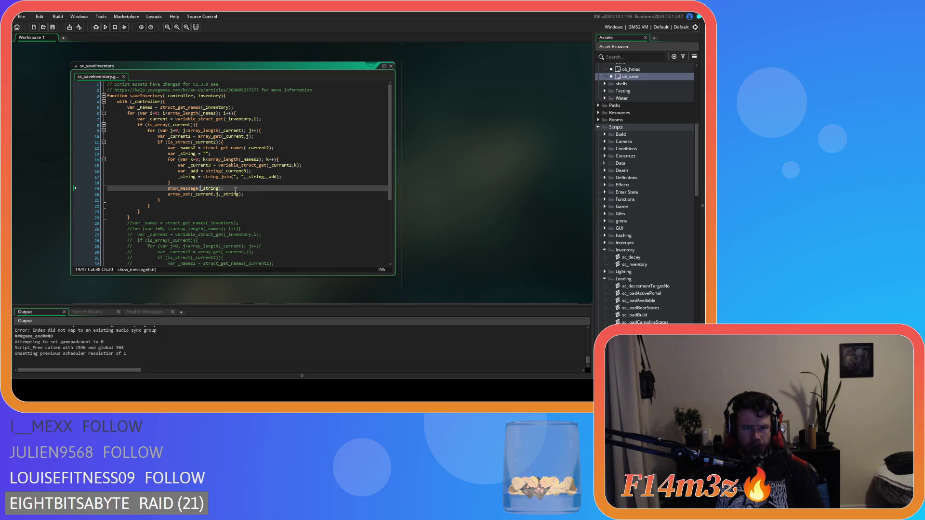
type("string")
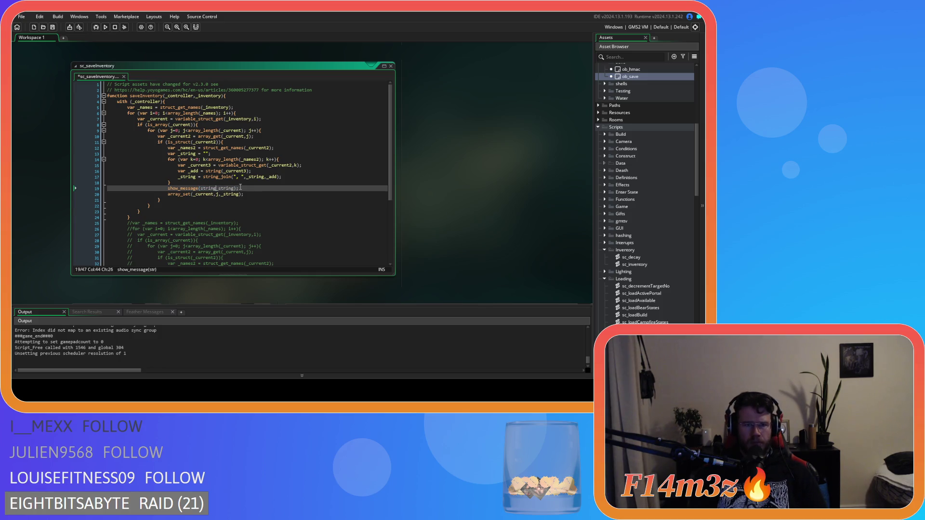
type("(_string")
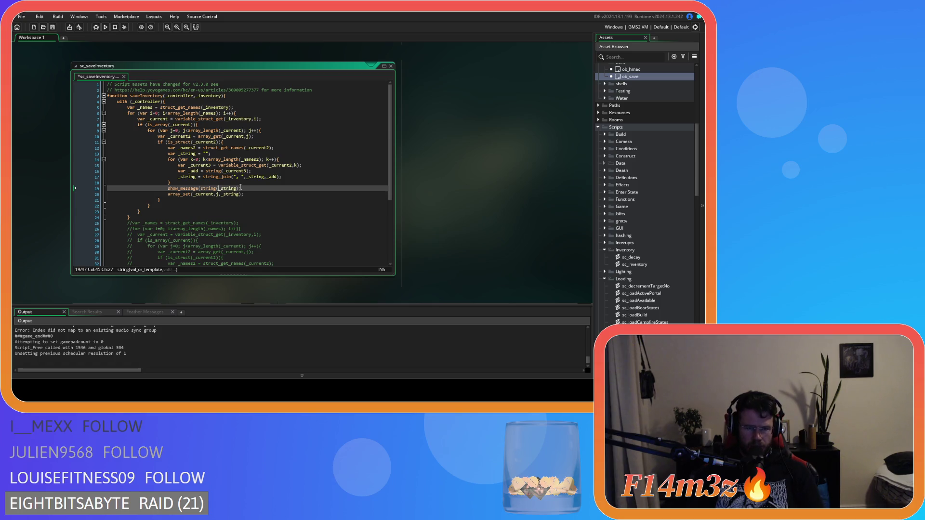
type(");")
key("F5")
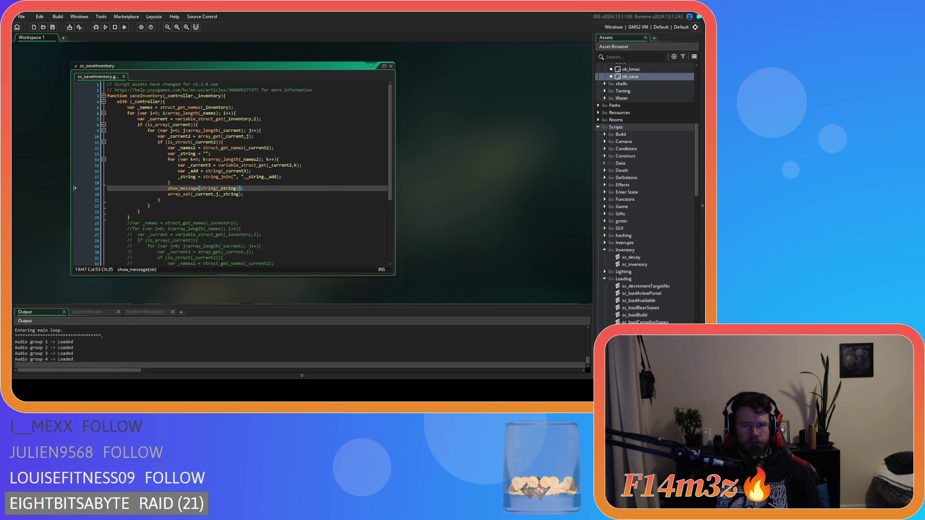
key("Return")
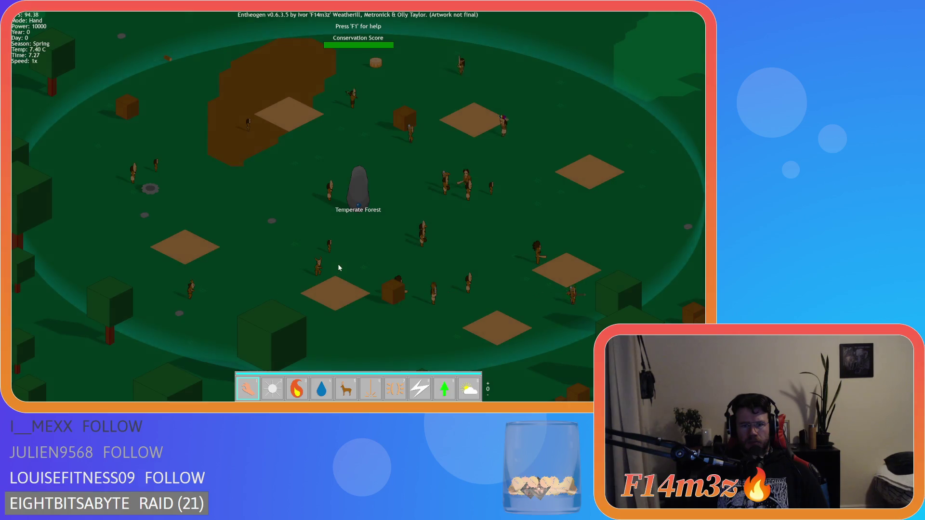
Check two villagers' meat and stat labels.
left_click(358, 206)
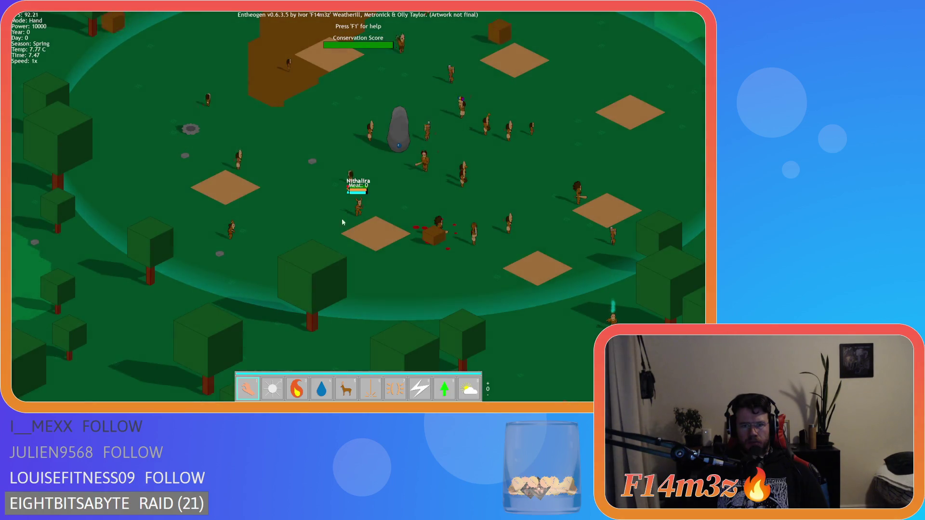
left_click(240, 250)
scroll(366, 262, "up", 3)
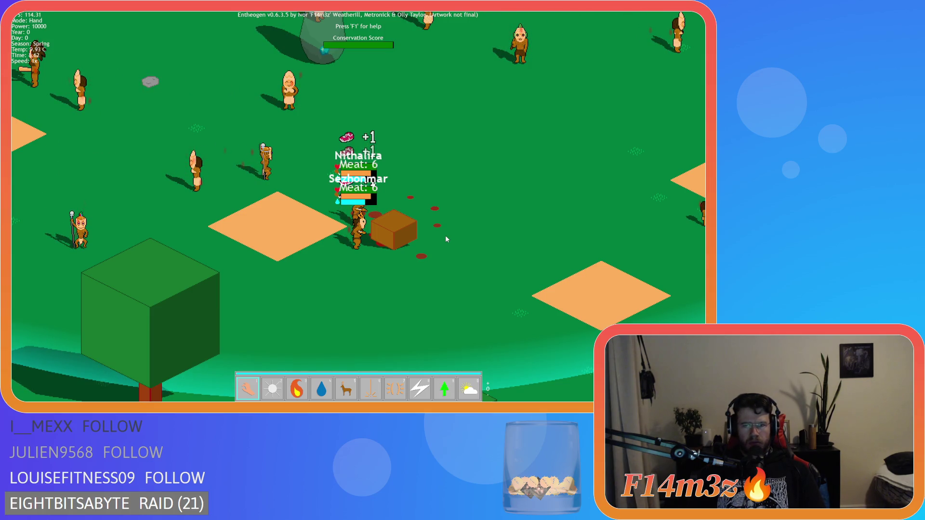
Quicksave with F5, quickload with F9, then quit back to the editor.
key("F5")
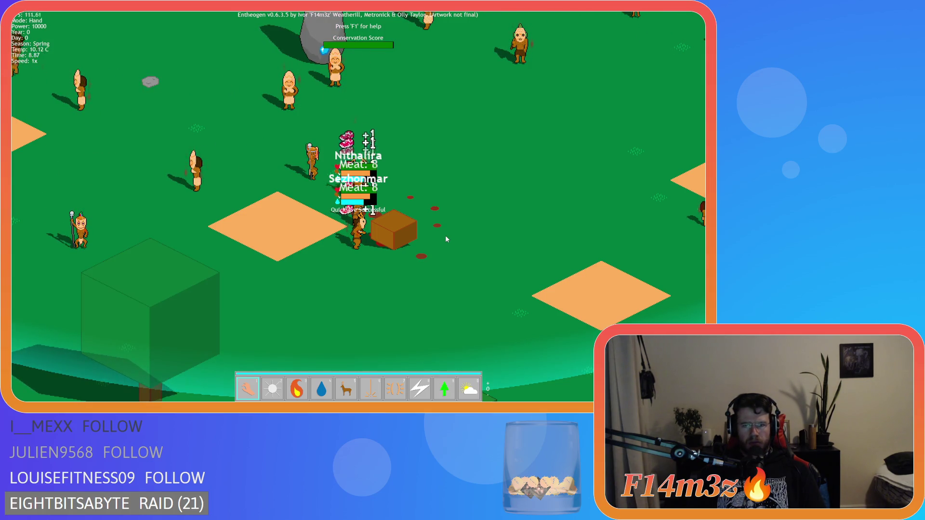
key("F9")
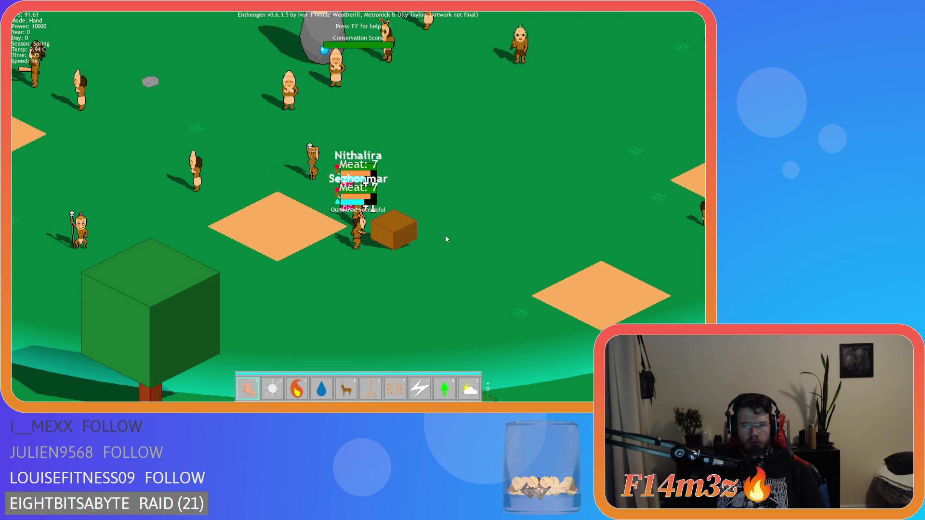
key("Escape")
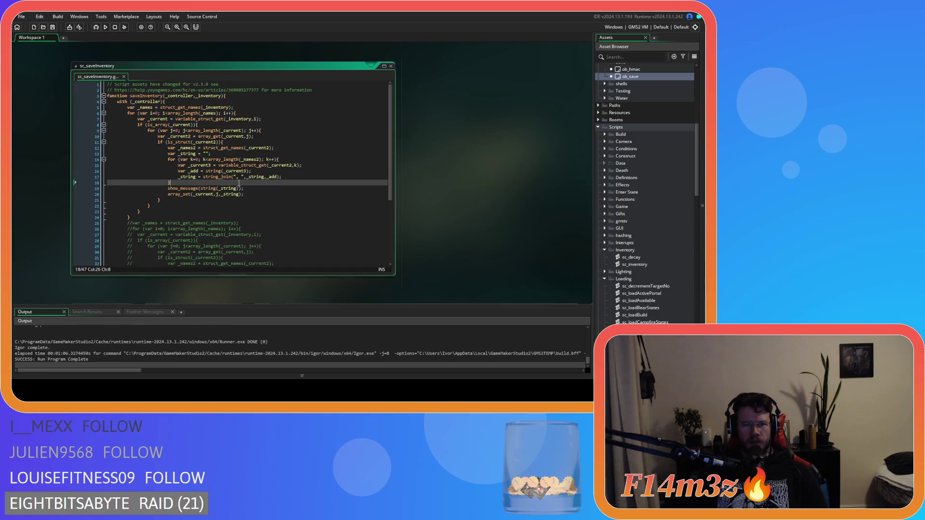
left_click(251, 194)
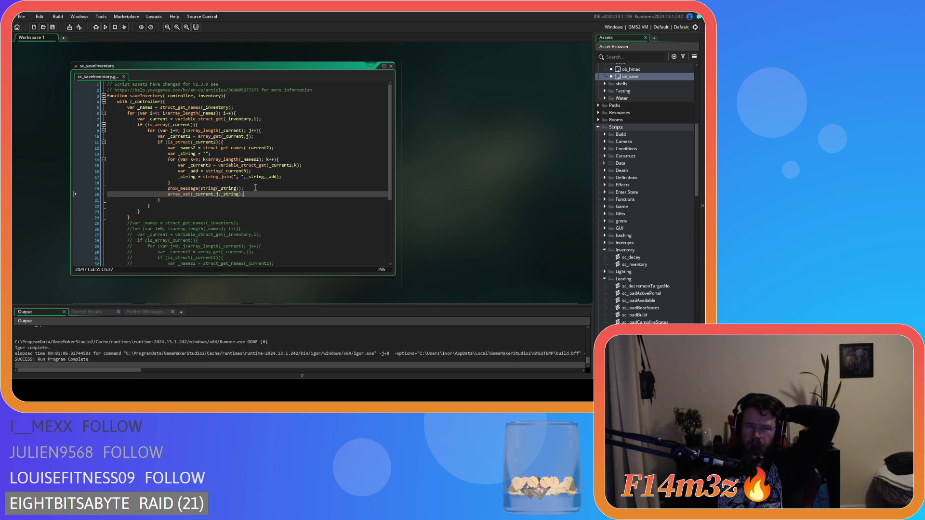
Try deleting the string( wrapper on line 19, undo it, and save the script.
left_click(220, 188)
key("BackSpace")
key("BackSpace")
key("BackSpace")
key("Right")
key("Right")
key("Right")
key("Delete")
key("ctrl+z")
key("ctrl+z")
key("ctrl+s")
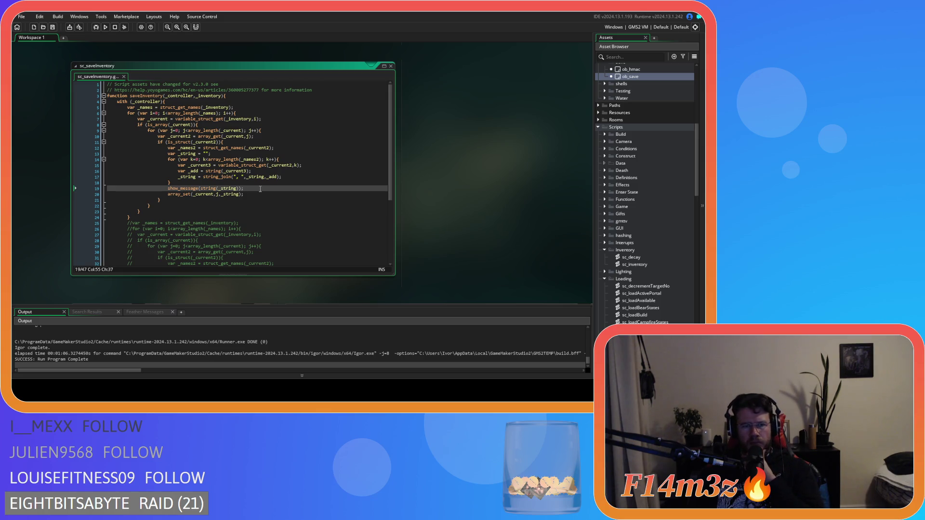
Remove string( and its closing parenthesis so line 19 reads show_message(_string).
mouse_move(203, 188)
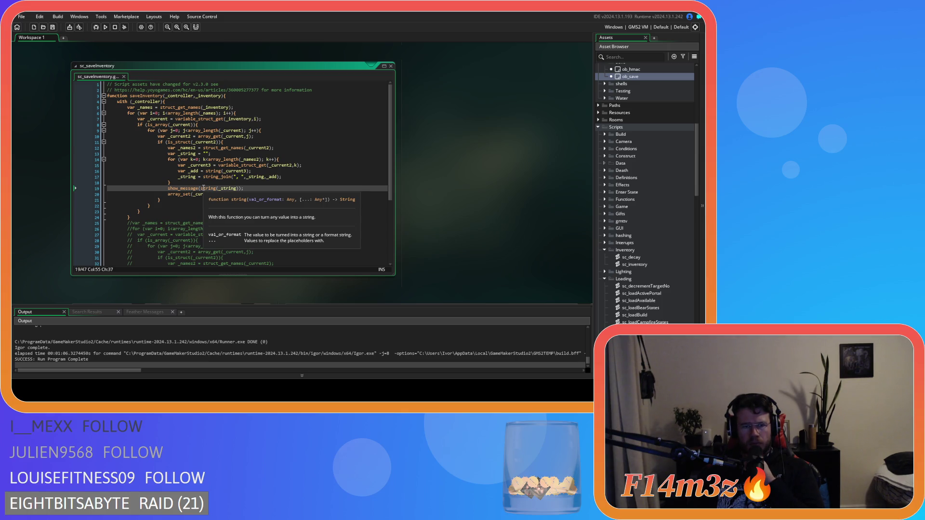
left_click(218, 189)
key("BackSpace")
key("BackSpace")
key("BackSpace")
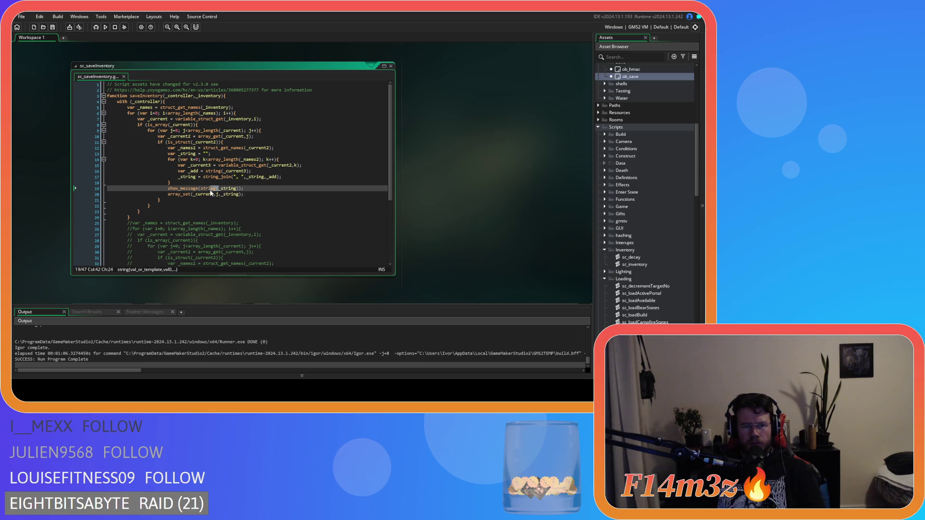
left_click(219, 188)
key("Delete")
left_click(244, 189)
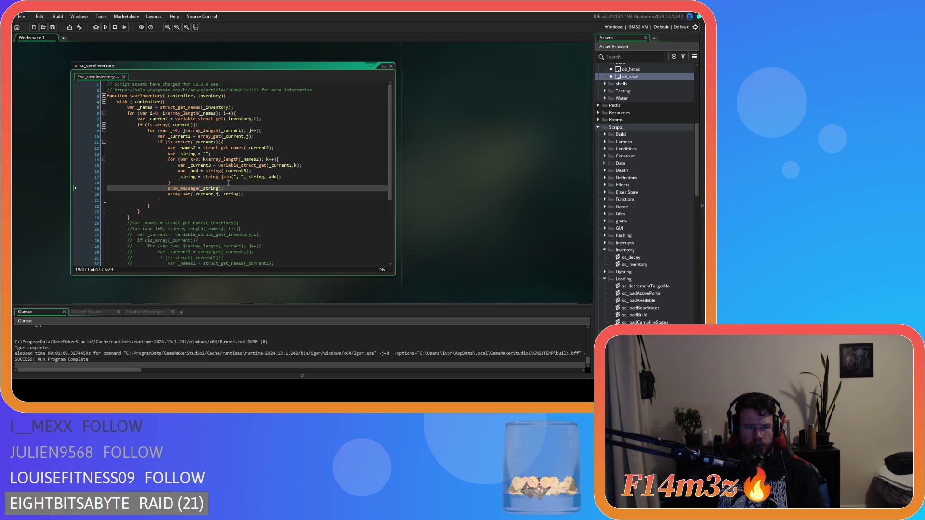
mouse_move(223, 171)
mouse_move(206, 144)
left_click(214, 103)
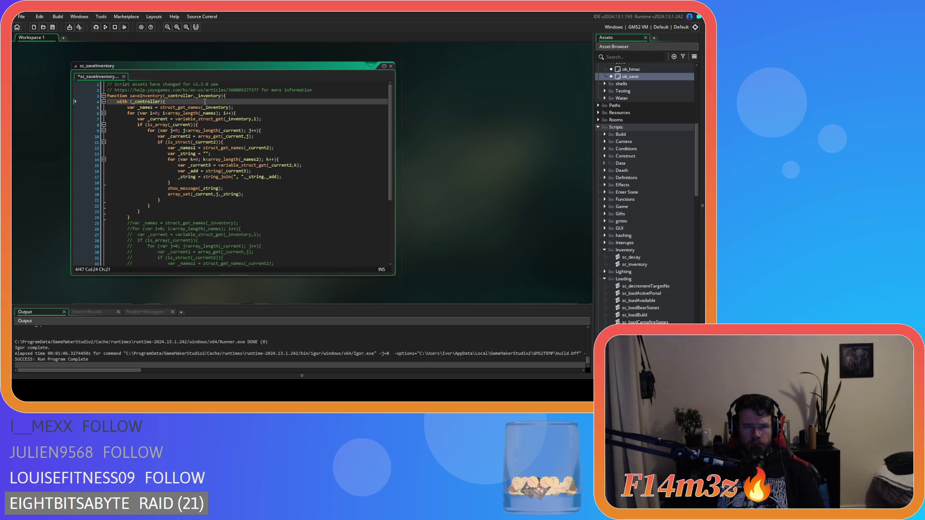
Check sc_saveHuman's saveInventory(id,inv) call on line 11, then view ob_save's Key Press code.
scroll(494, 185, "down", 3)
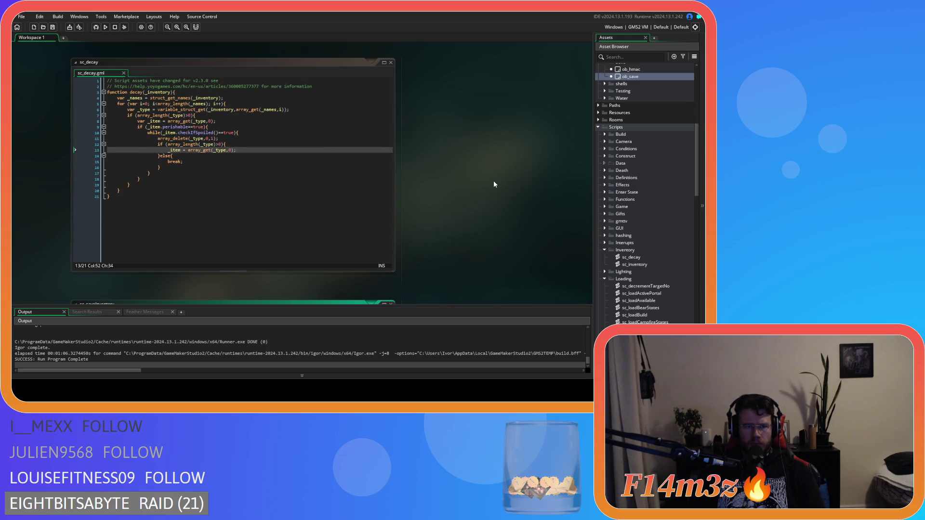
scroll(484, 186, "down", 5)
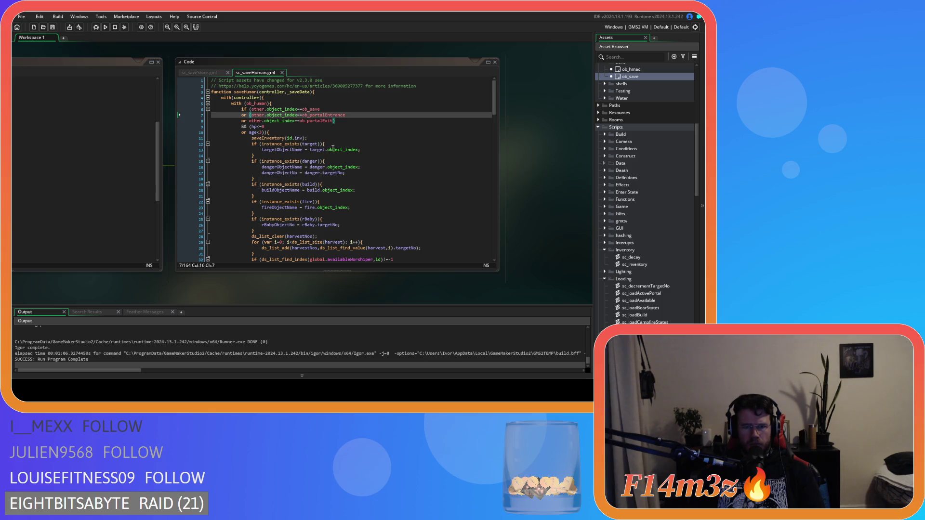
left_click(341, 139)
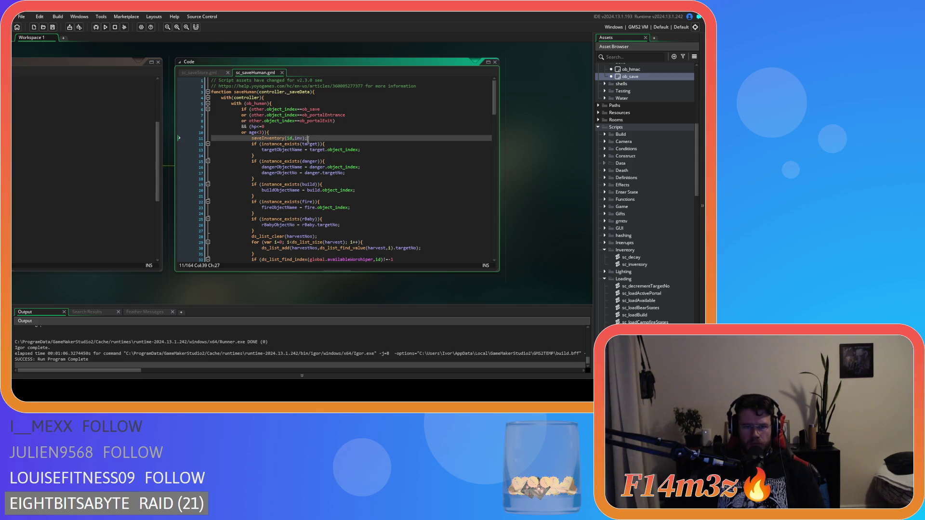
mouse_move(267, 139)
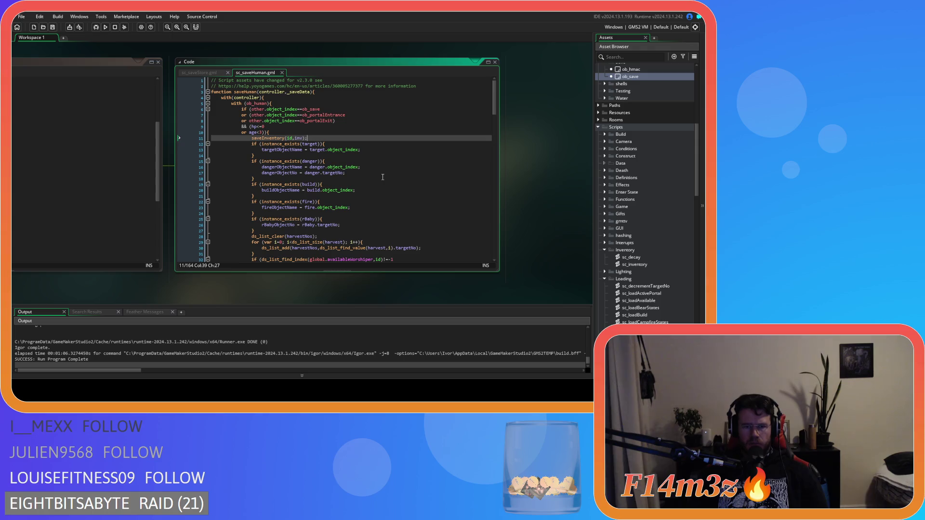
mouse_move(175, 143)
left_mouse_down()
mouse_move(270, 200)
mouse_move(233, 144)
mouse_move(444, 207)
mouse_move(454, 233)
left_mouse_up()
Add show_message(_add) on line 18 inside the innermost loop and run with F5.
scroll(454, 232, "up", 3)
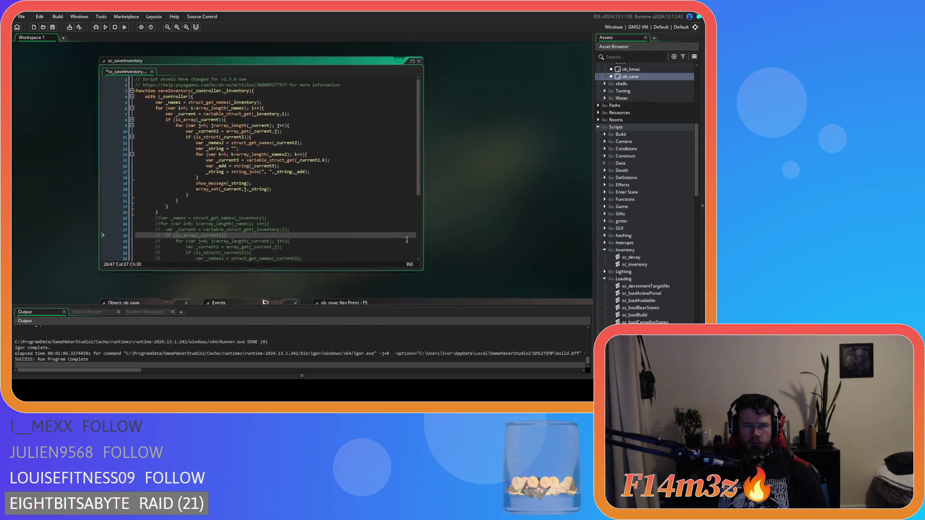
left_click_drag(459, 189, 438, 202)
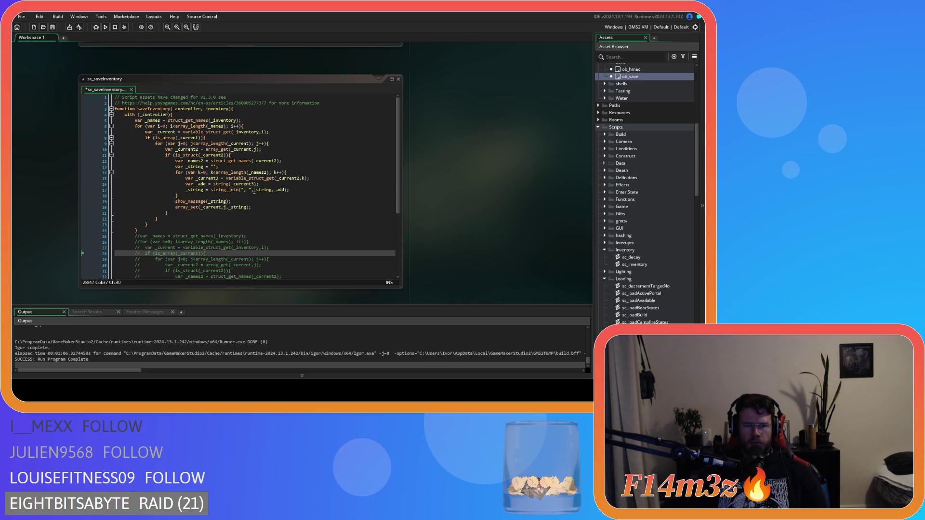
key("ctrl+z")
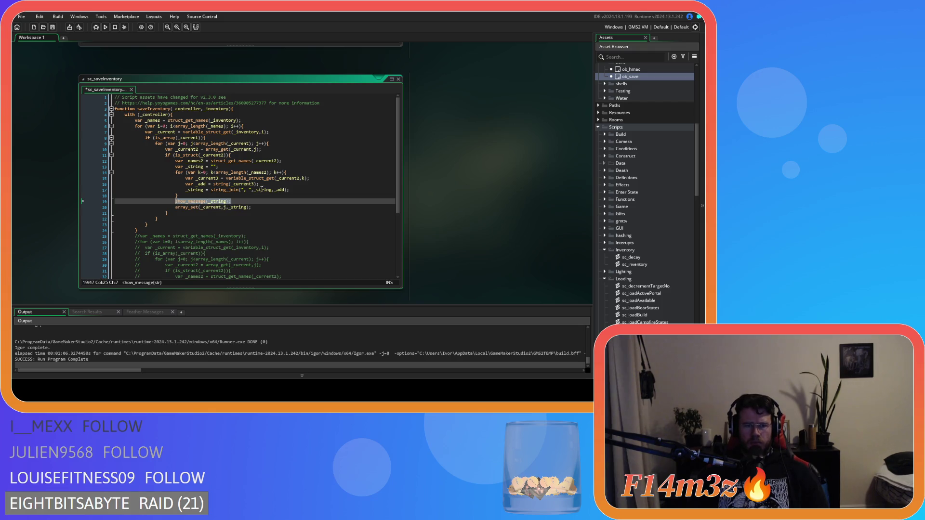
left_click(261, 184)
key("Return")
type("show_message(_string);")
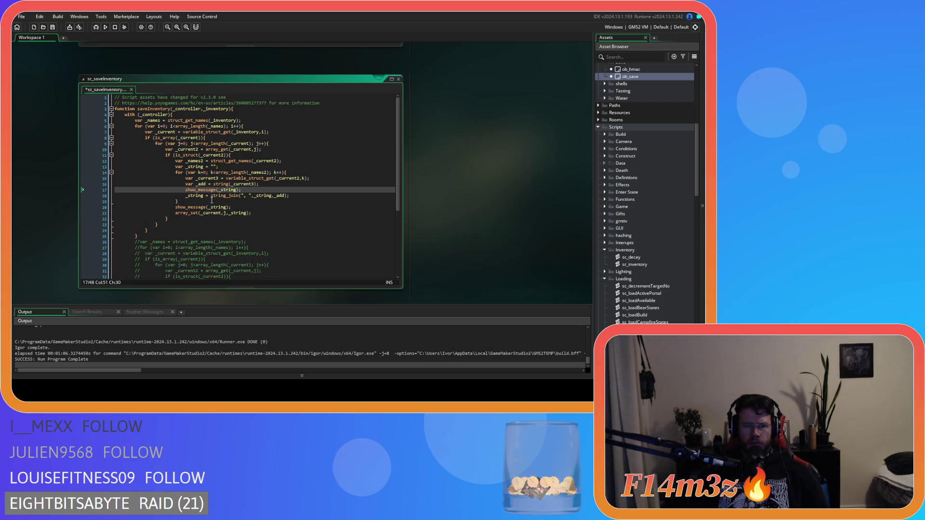
double_click(225, 190)
type("_ass")
key("BackSpace")
key("BackSpace")
type("dd")
key("F5")
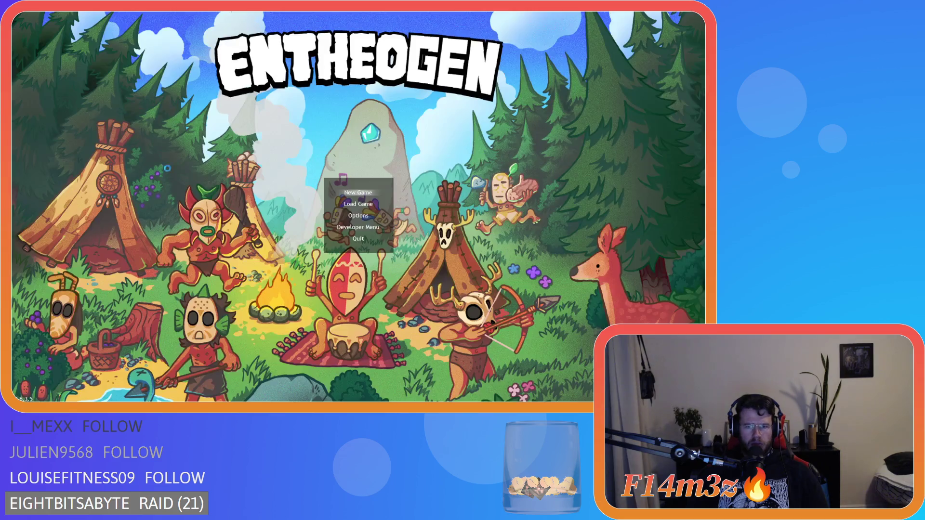
Choose Load Game on Entheogen's title menu to load the save.
key("Down")
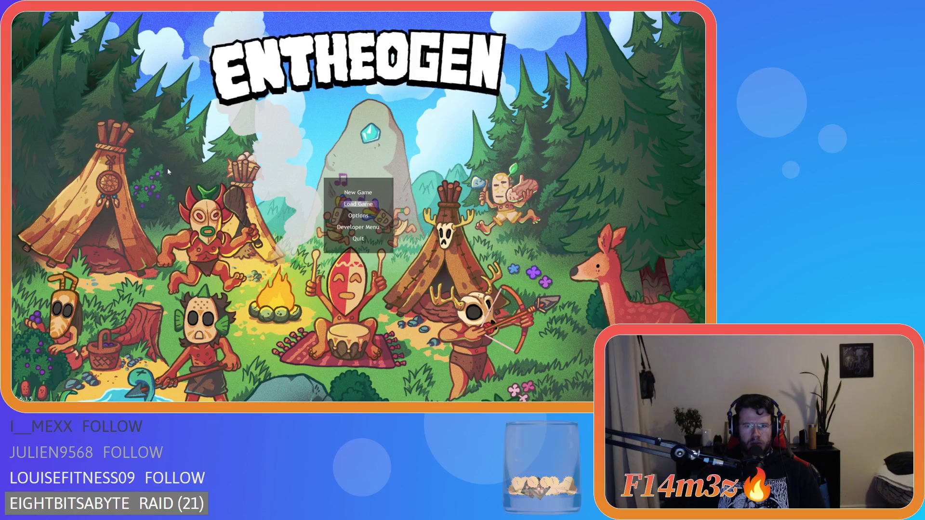
key("Return")
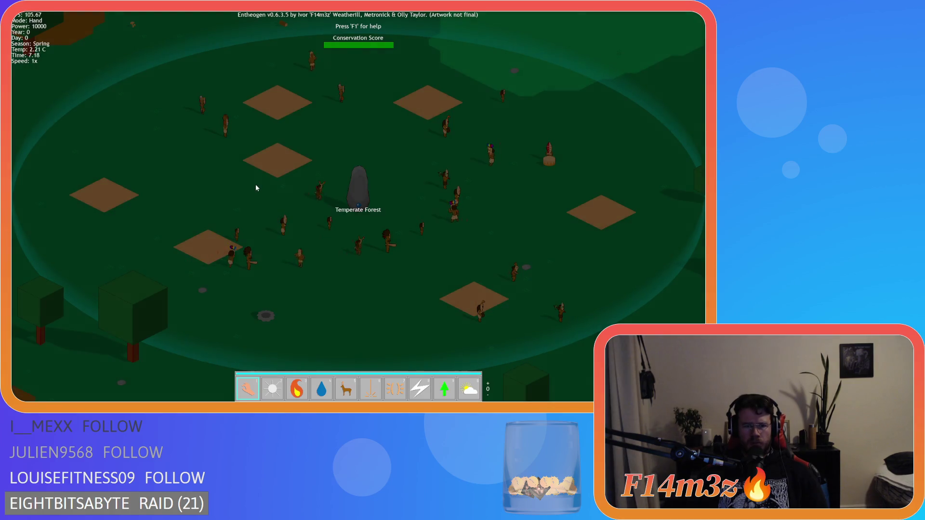
Pan the camera around the village, forest and coast to survey the loaded world.
mouse_move(525, 223)
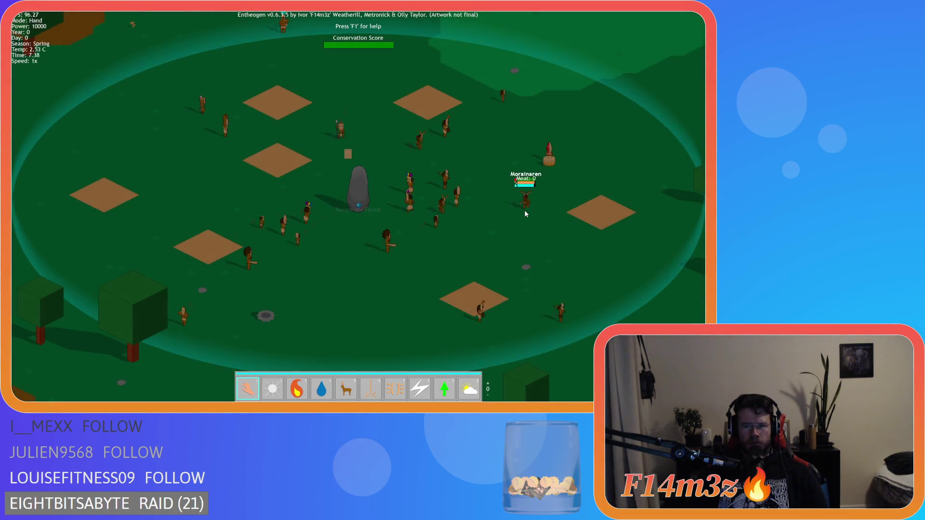
key("w")
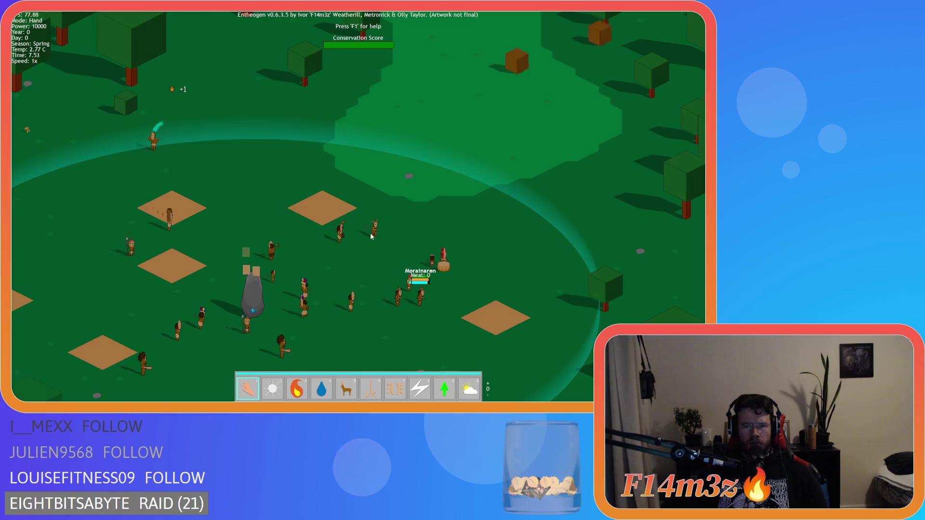
mouse_move(371, 230)
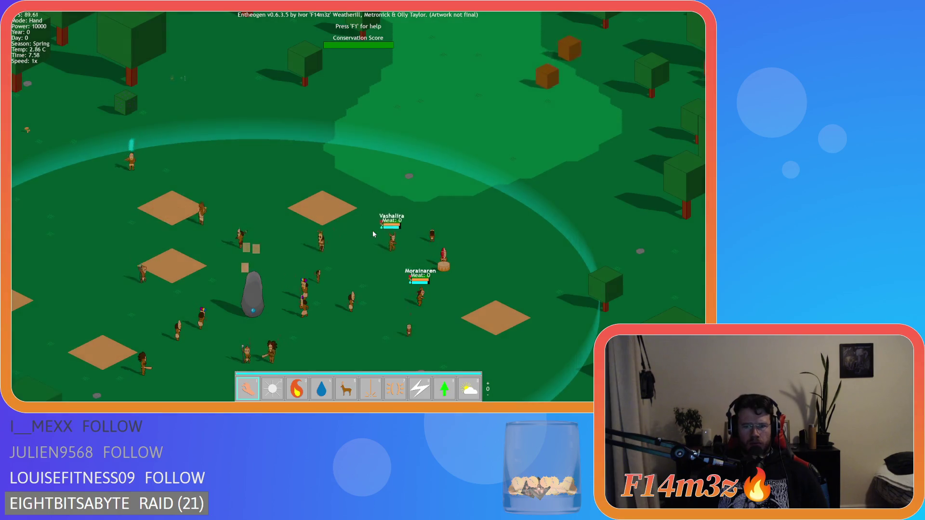
key("d")
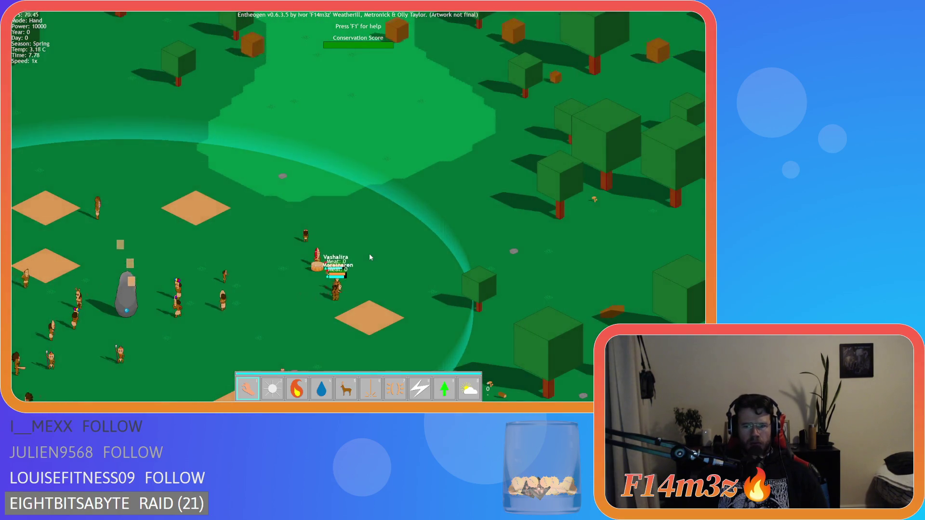
key("d")
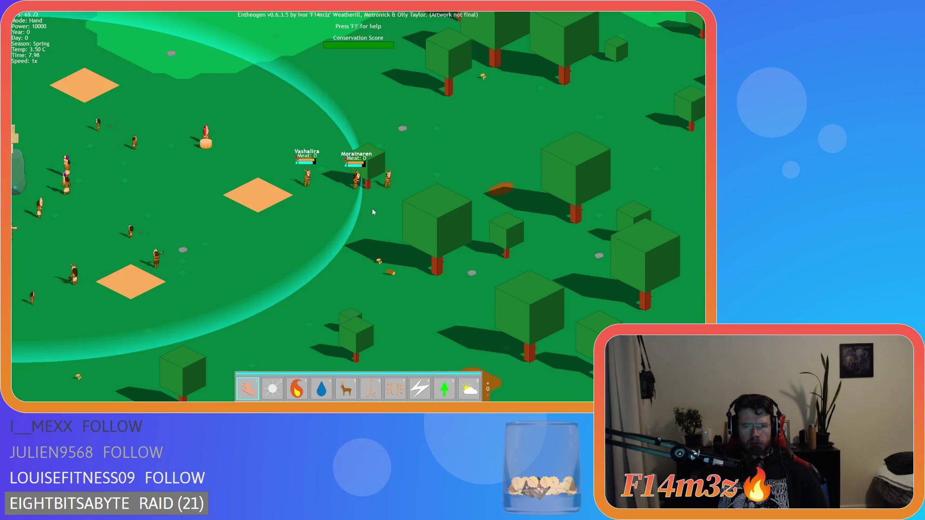
key("w")
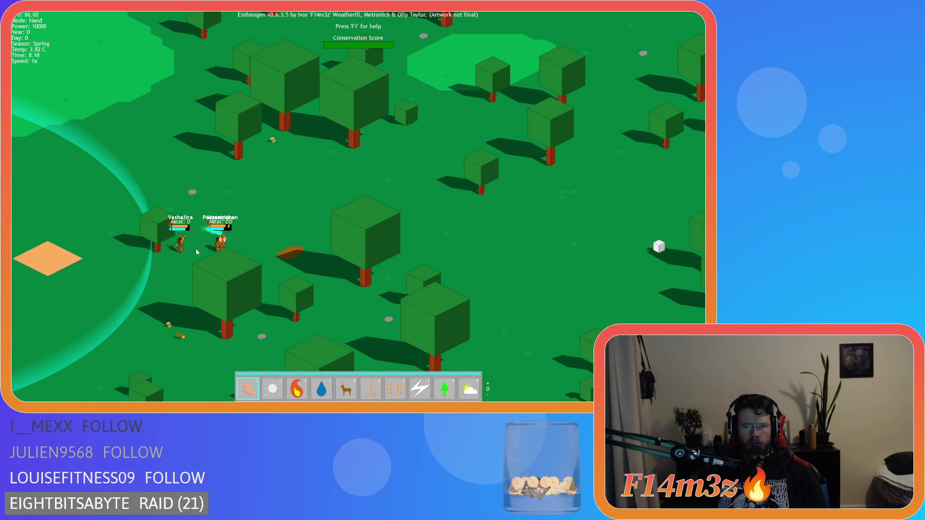
scroll(218, 235, "down", 5)
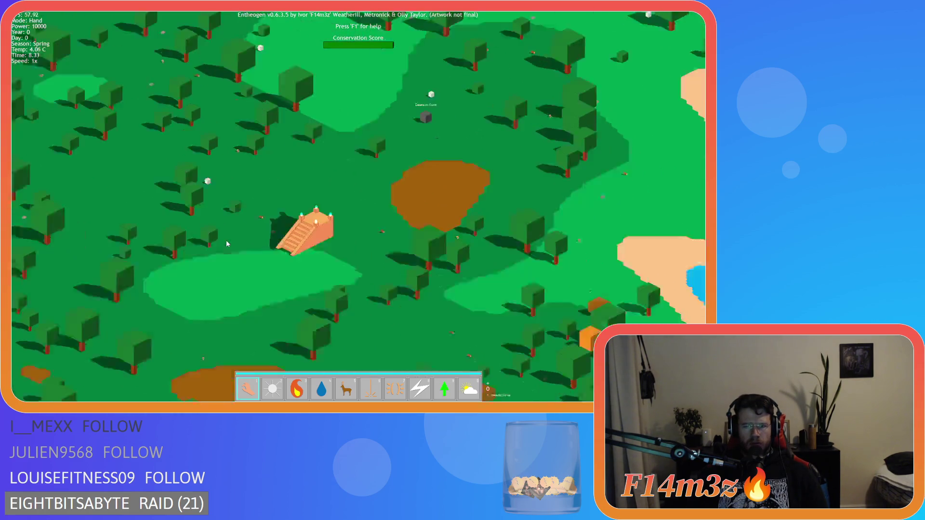
scroll(226, 243, "up", 2)
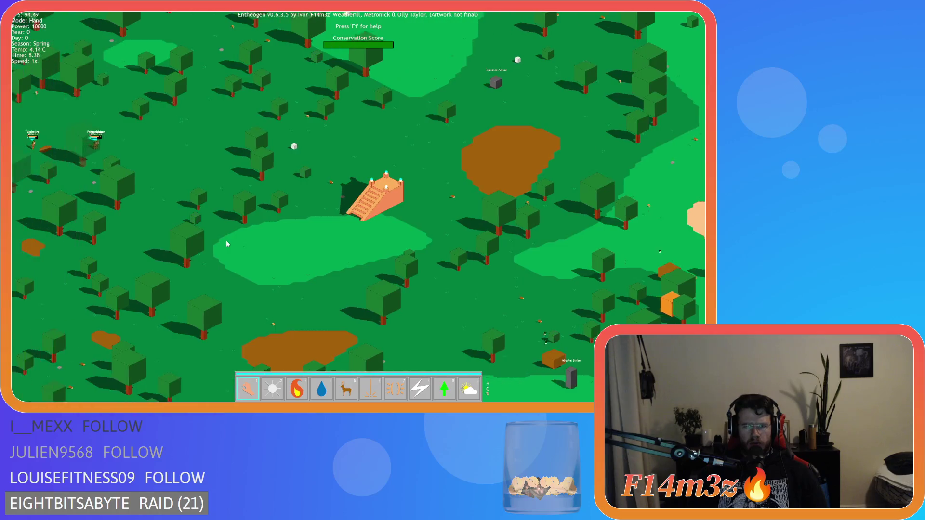
key("a")
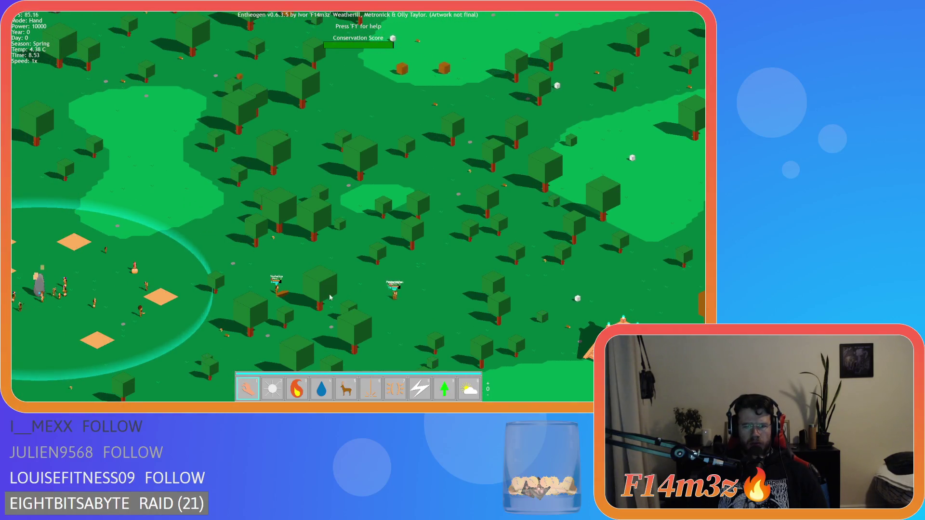
key("s")
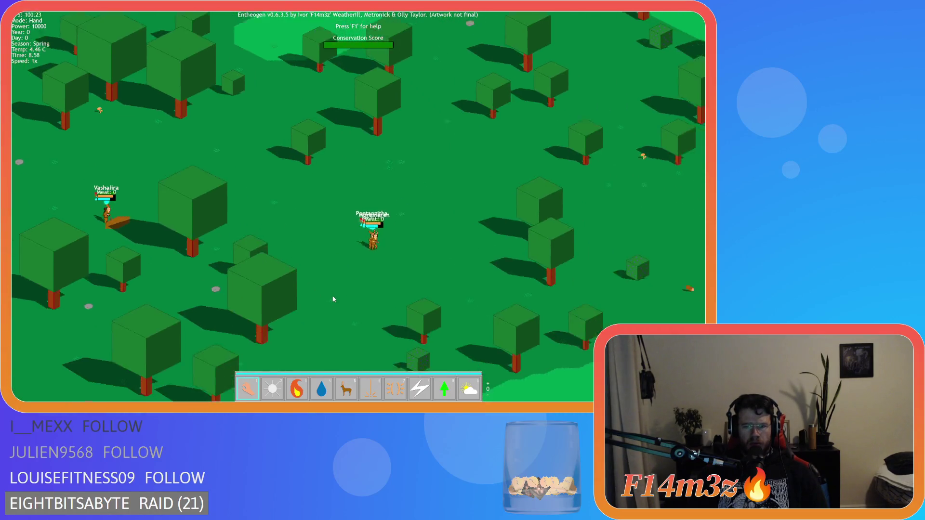
key("d")
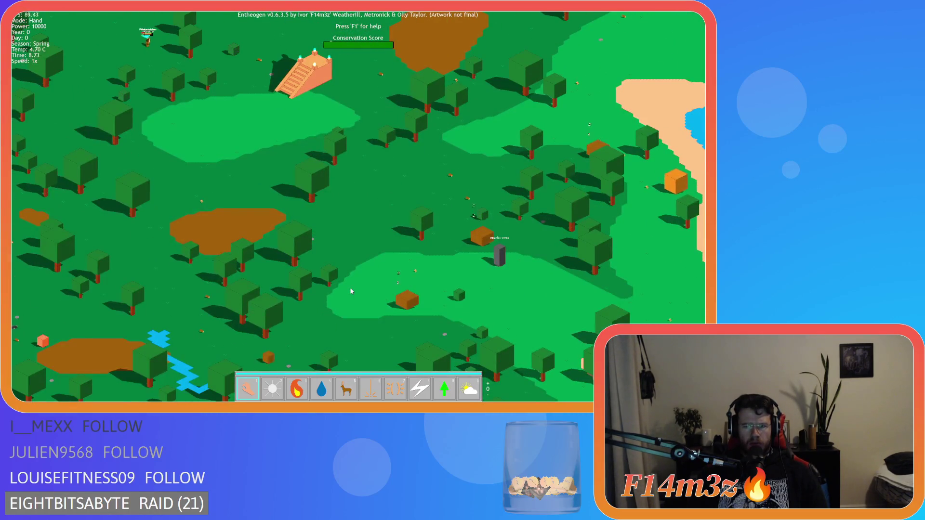
key("w")
key("a")
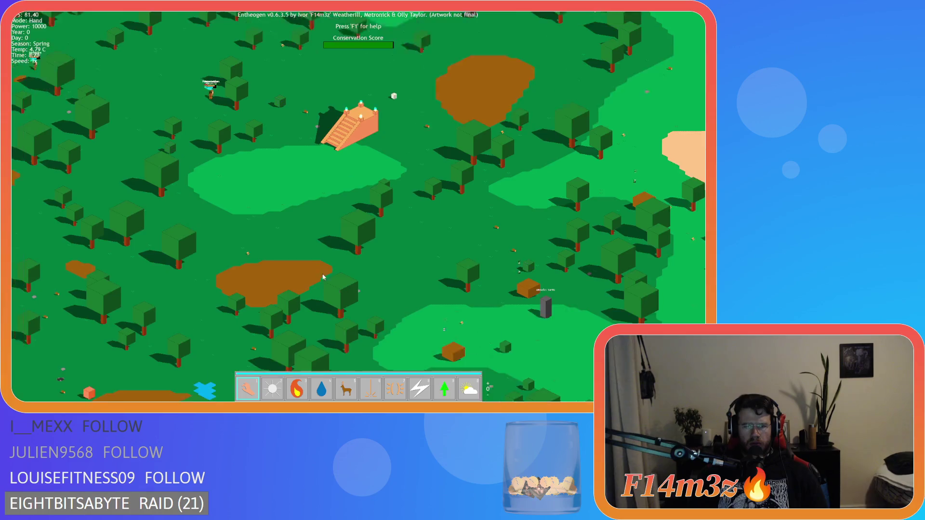
key("w")
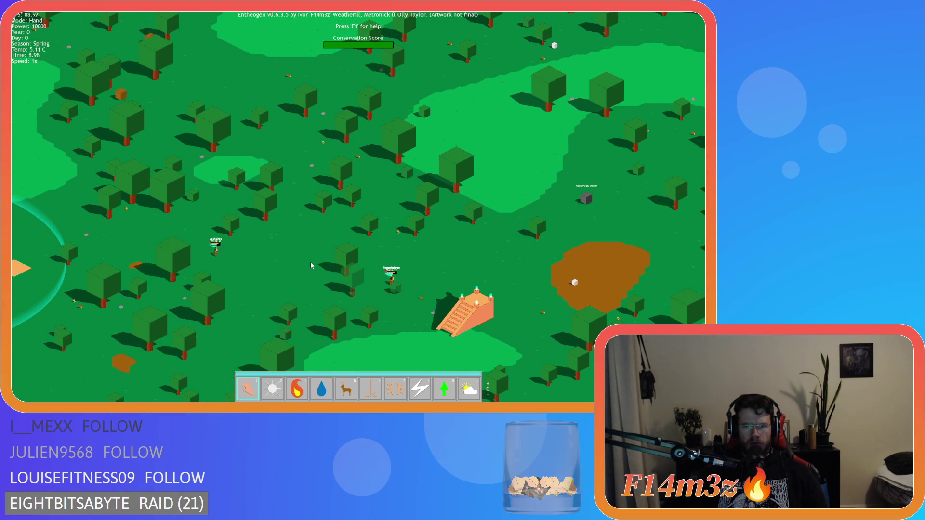
key("d")
key("s")
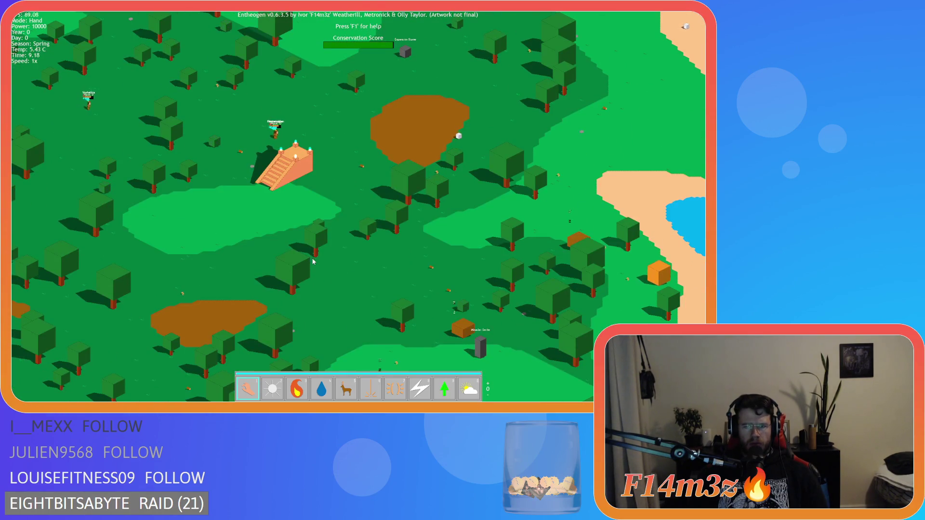
key("w")
key("d")
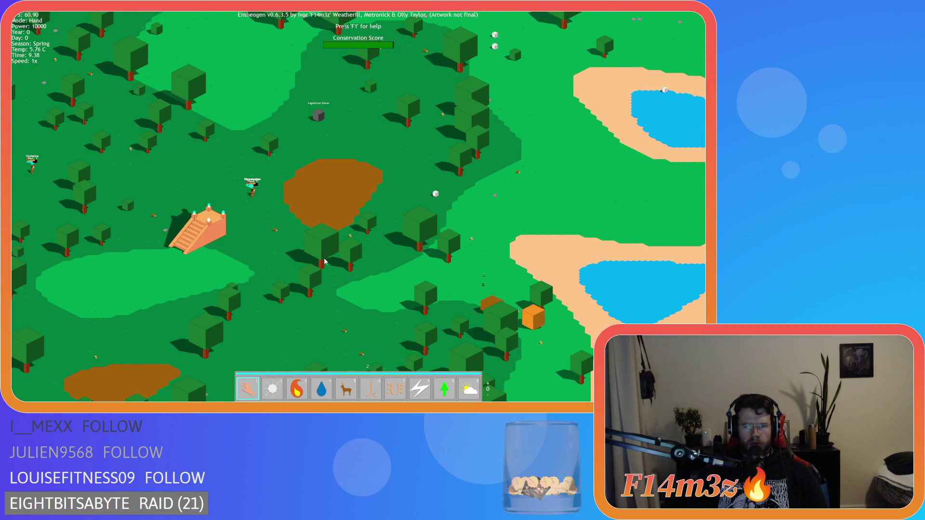
key("a")
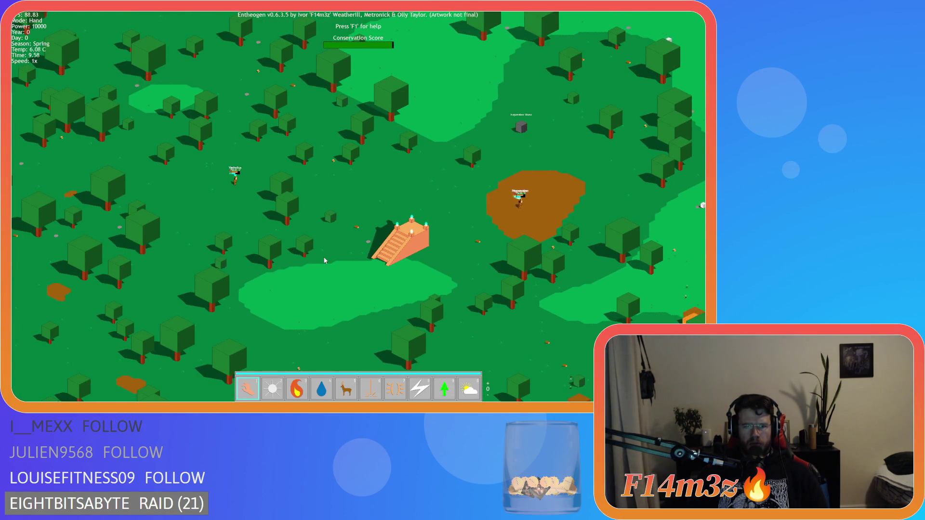
scroll(223, 178, "up", 3)
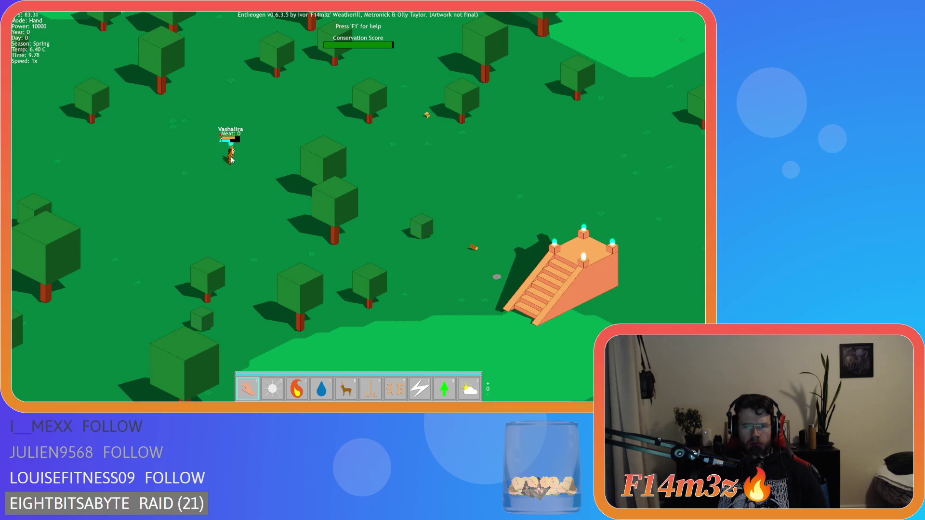
Inspect Vashalira's stats in the Tribe window twice, closing the window each time.
left_click(232, 160)
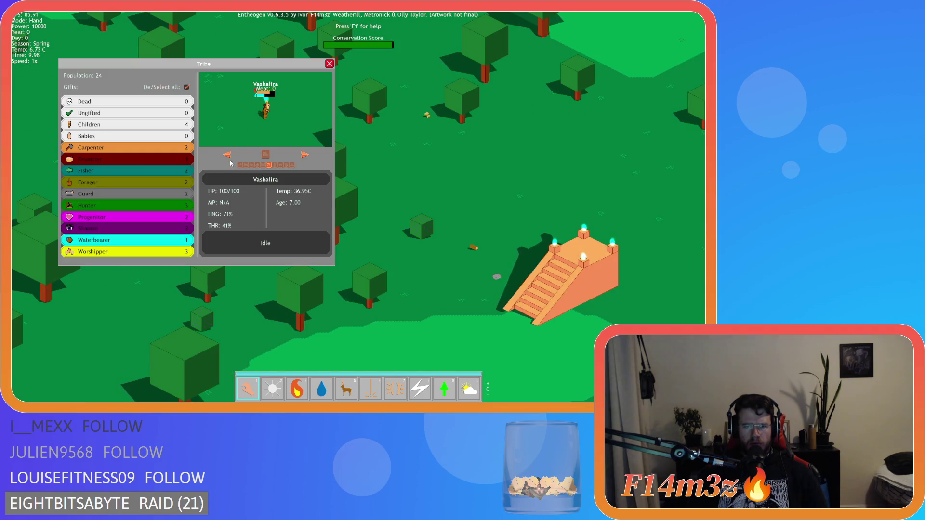
key("a")
key("s")
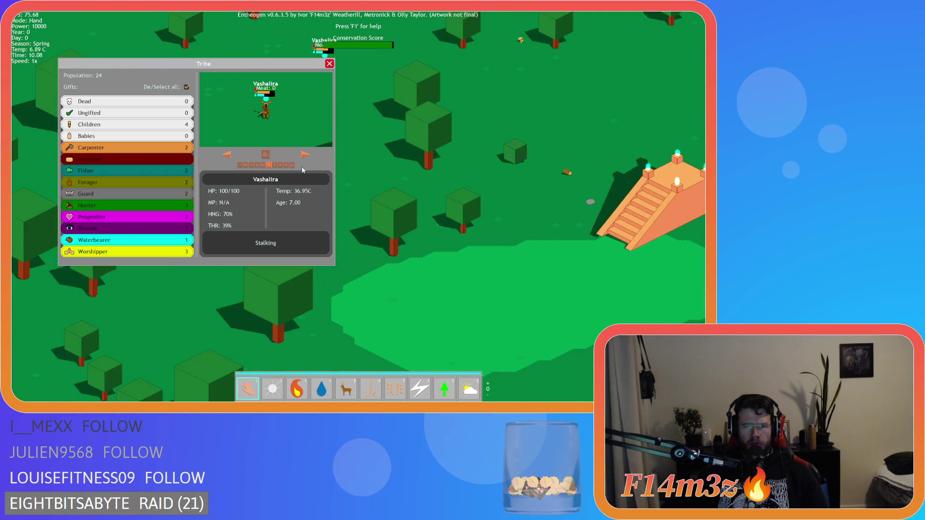
scroll(303, 170, "down", 5)
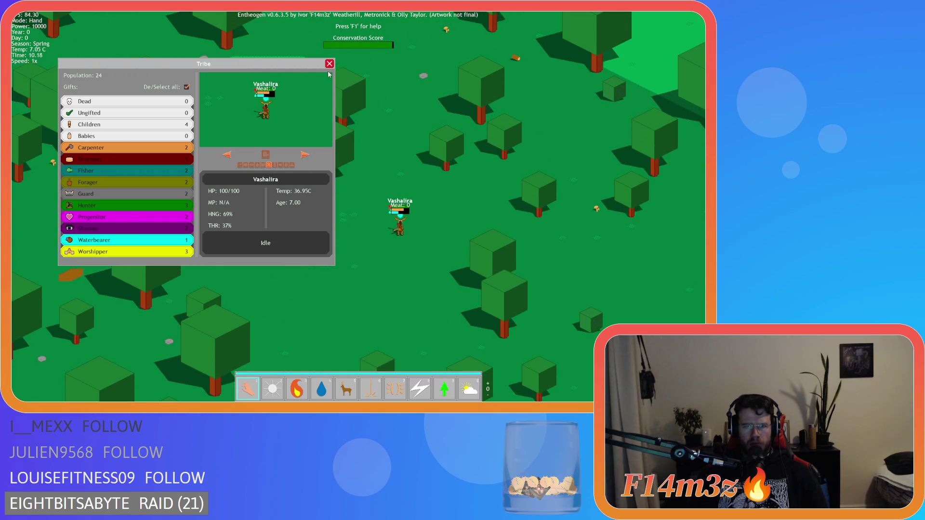
left_click(329, 65)
key("d")
key("s")
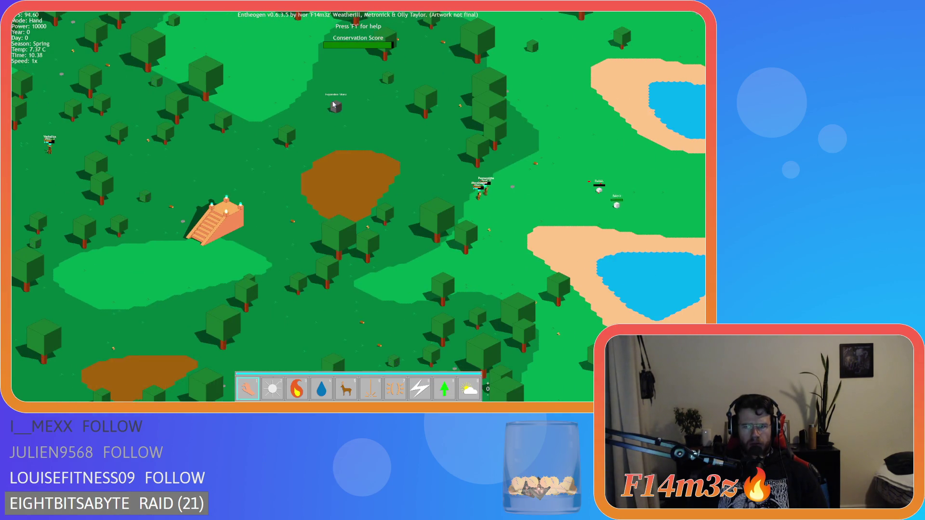
key("d")
key("a")
key("w")
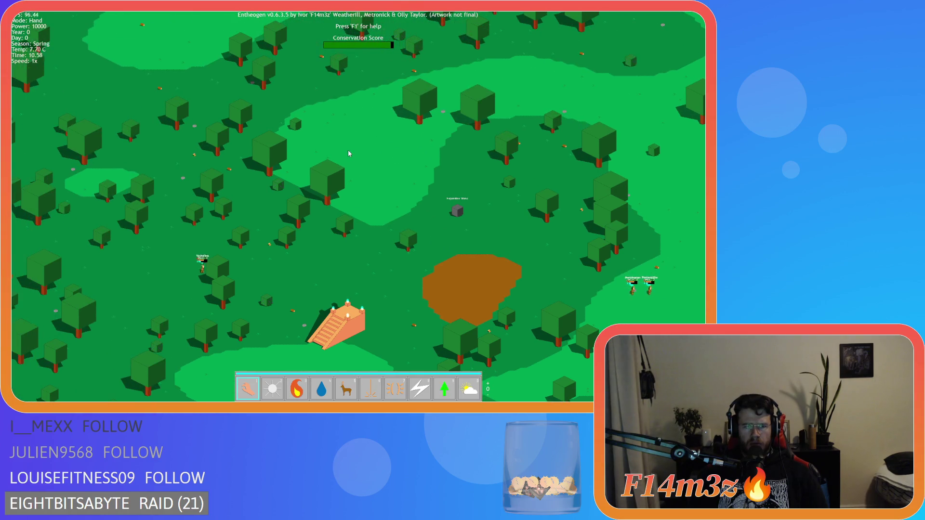
scroll(256, 262, "up", 5)
left_click(222, 207)
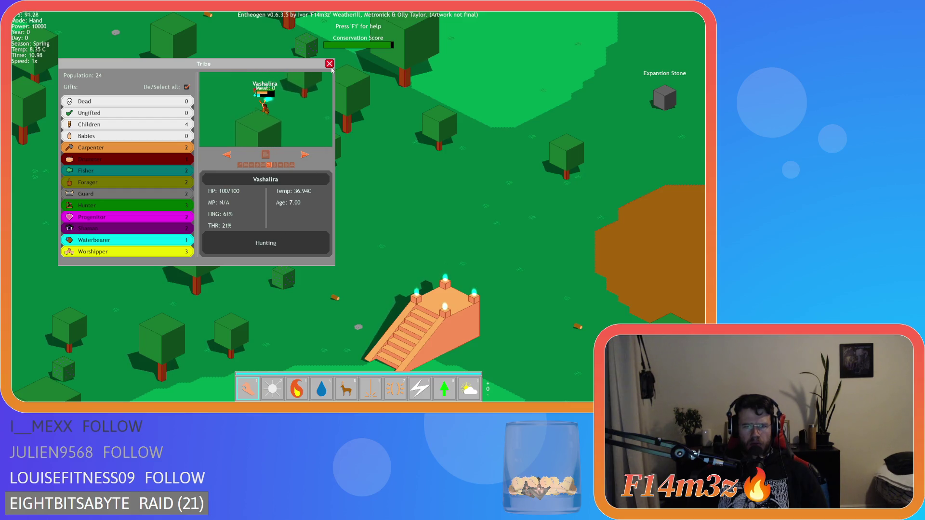
left_click(329, 64)
Quicksave the game, then quit Entheogen and confirm with Y.
key("d")
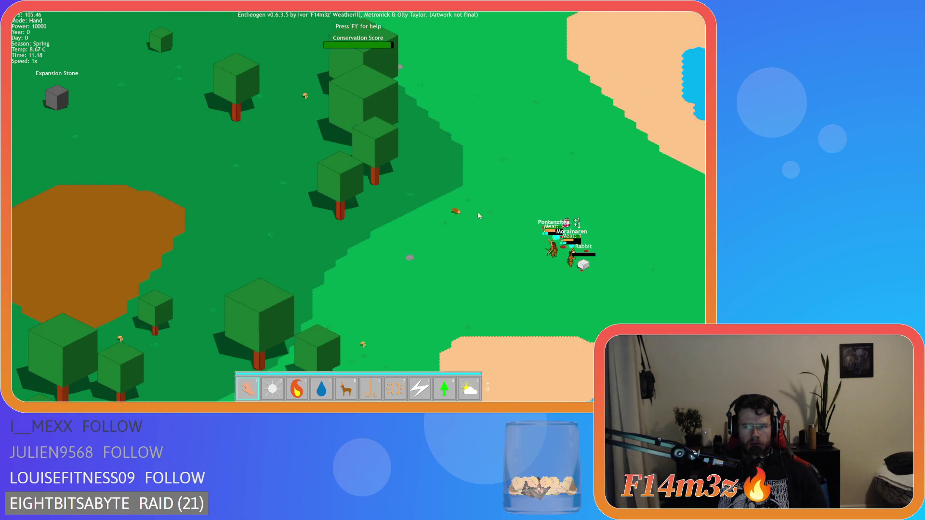
scroll(471, 241, "up", 3)
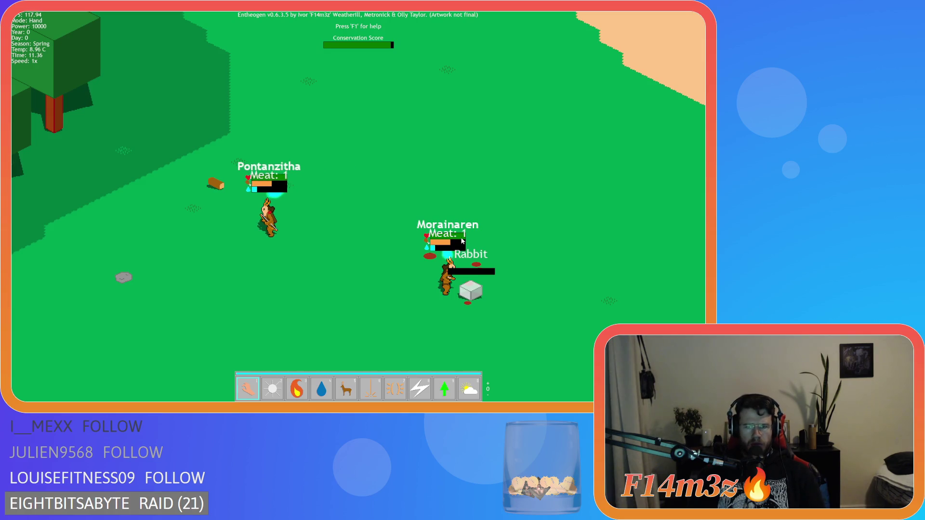
scroll(434, 237, "down", 3)
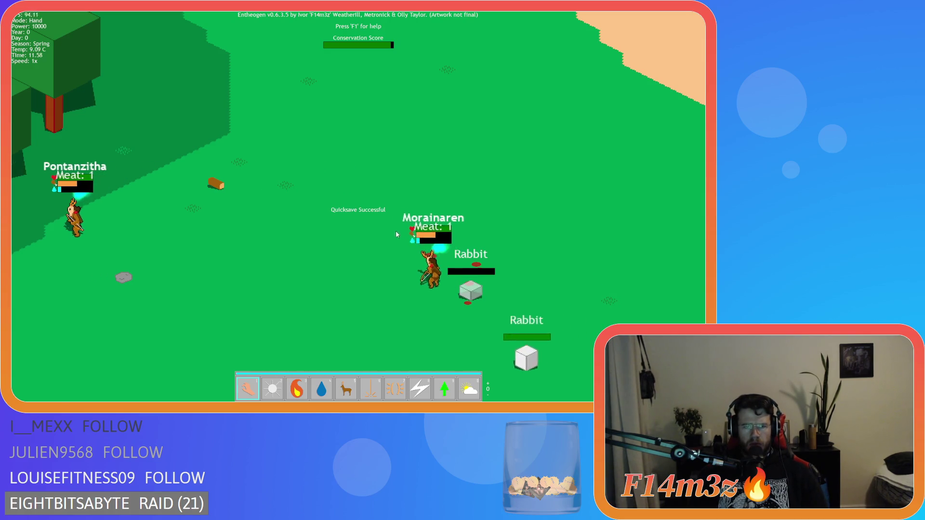
key("a")
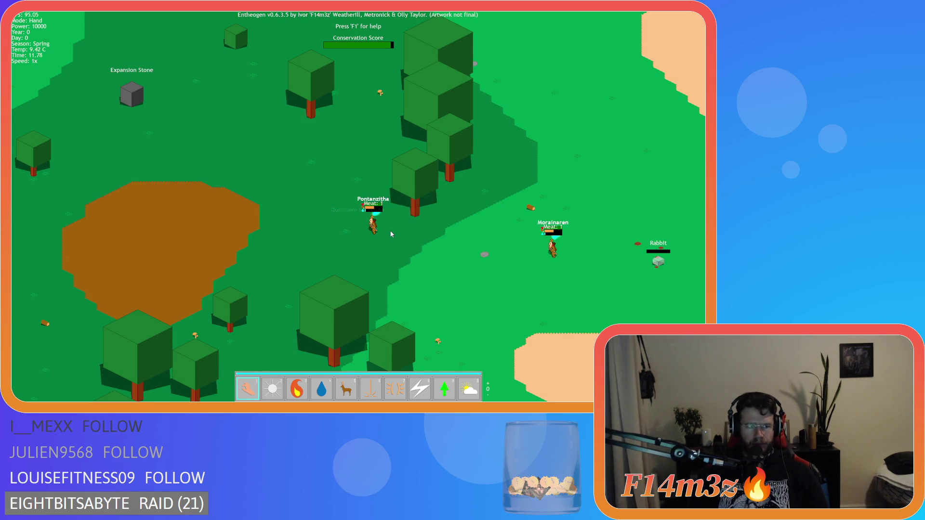
key("s")
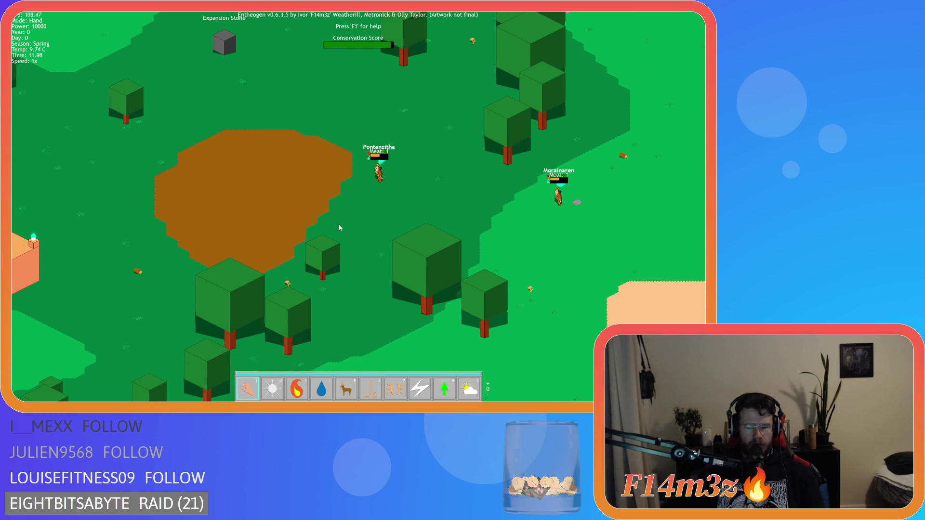
key("Escape")
key("y")
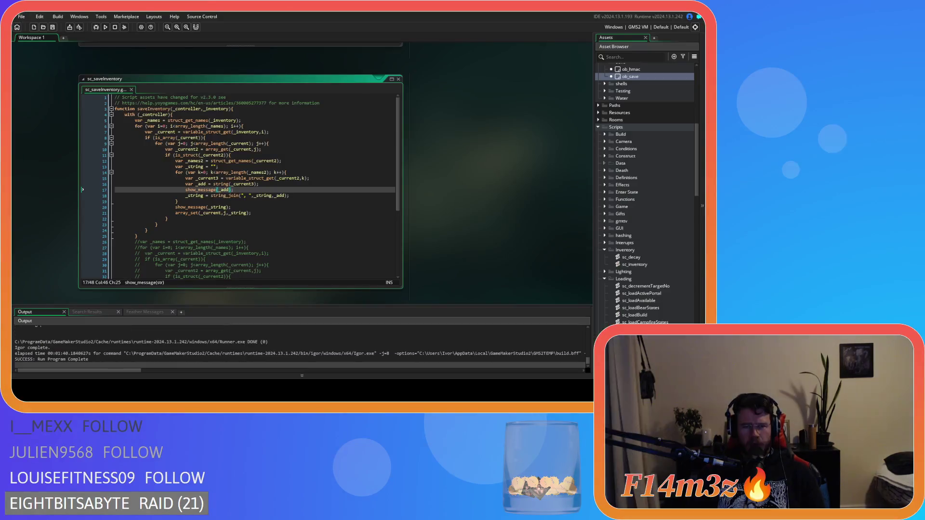
Delete the temporary show_message(_add) line and its leftover empty line.
key("Home")
key("Home")
key("shift+End")
key("Delete")
key("Delete")
key("Down")
key("Down")
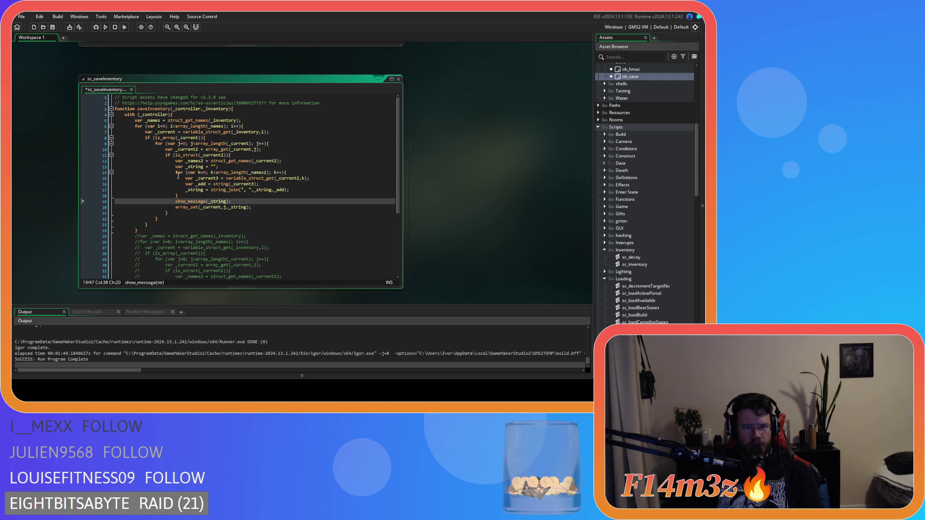
Review the loop lines, then set a breakpoint on line 5's struct_get_names call.
left_click(245, 155)
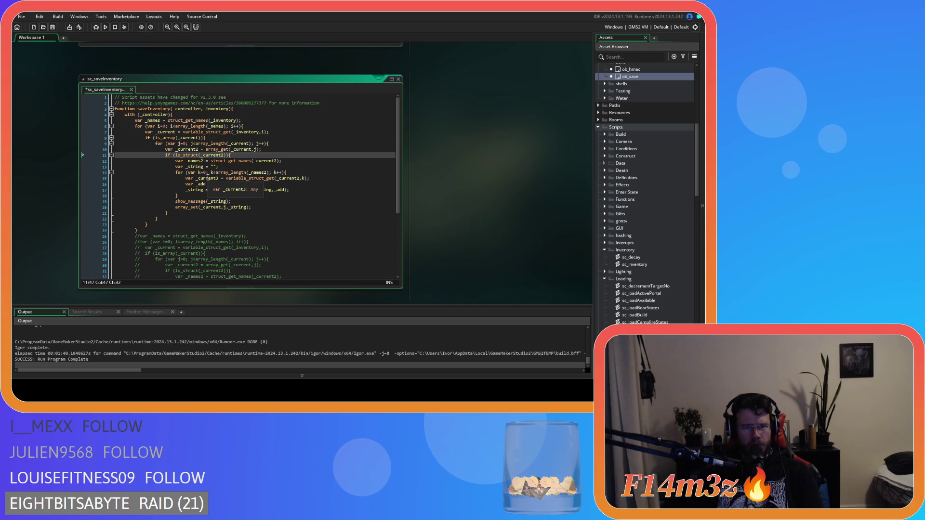
left_click(258, 122)
key("Up")
key("Down")
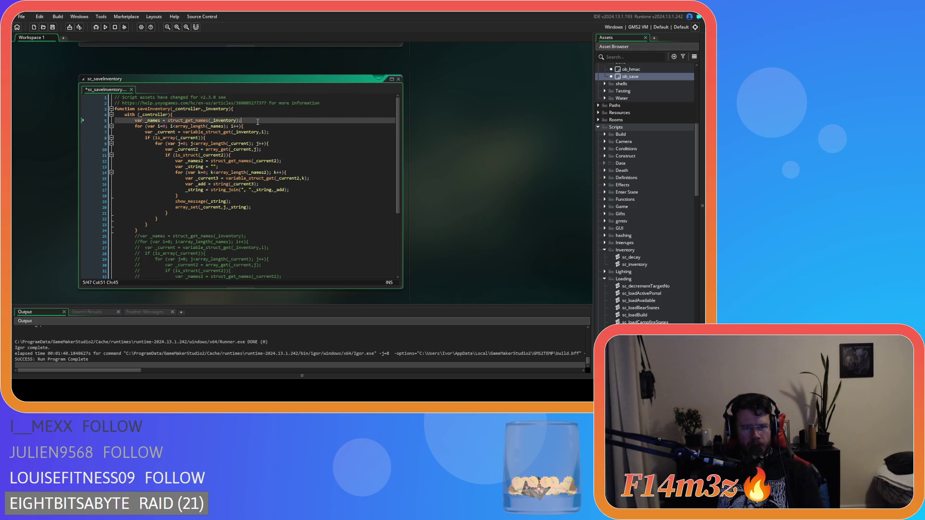
key("Left")
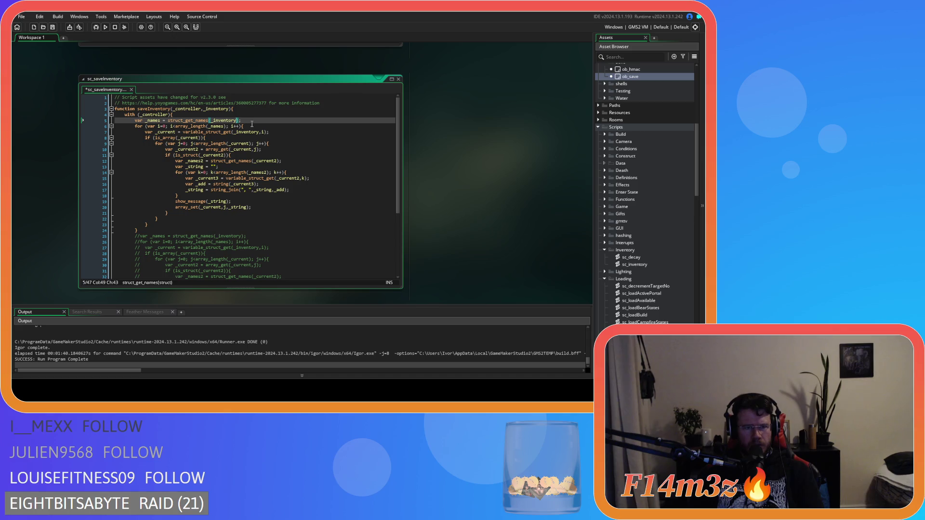
left_click(249, 127)
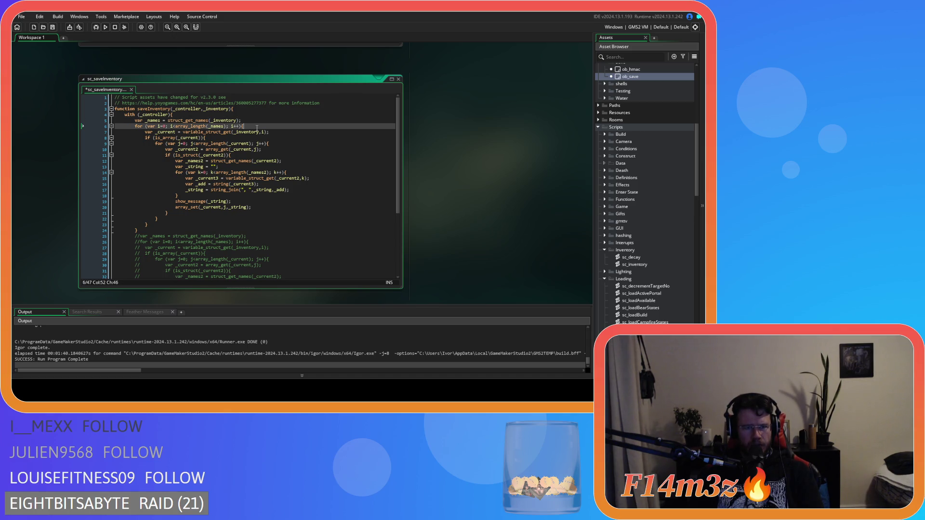
left_click(281, 133)
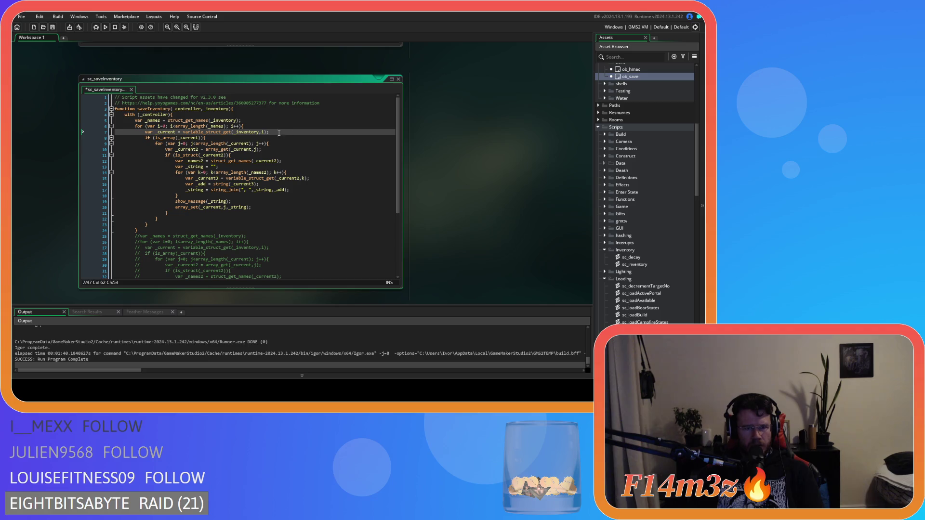
mouse_move(220, 132)
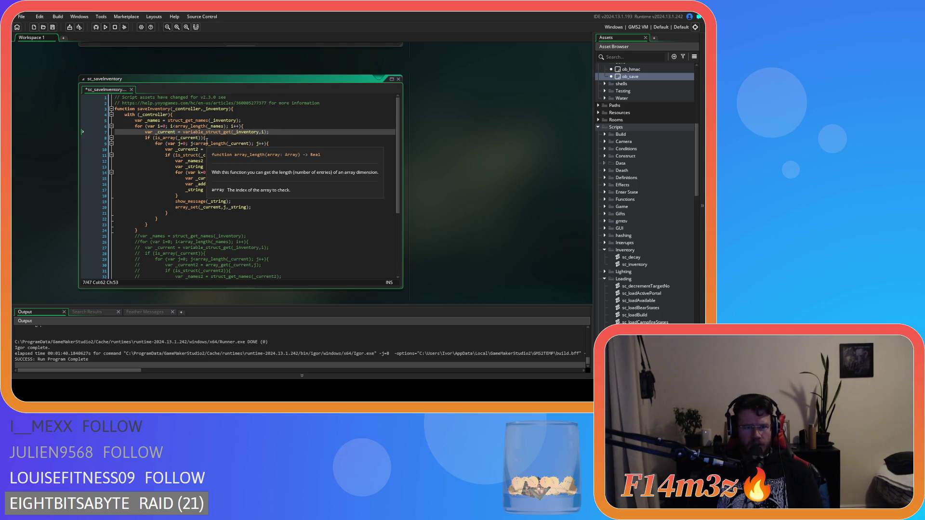
left_click(216, 139)
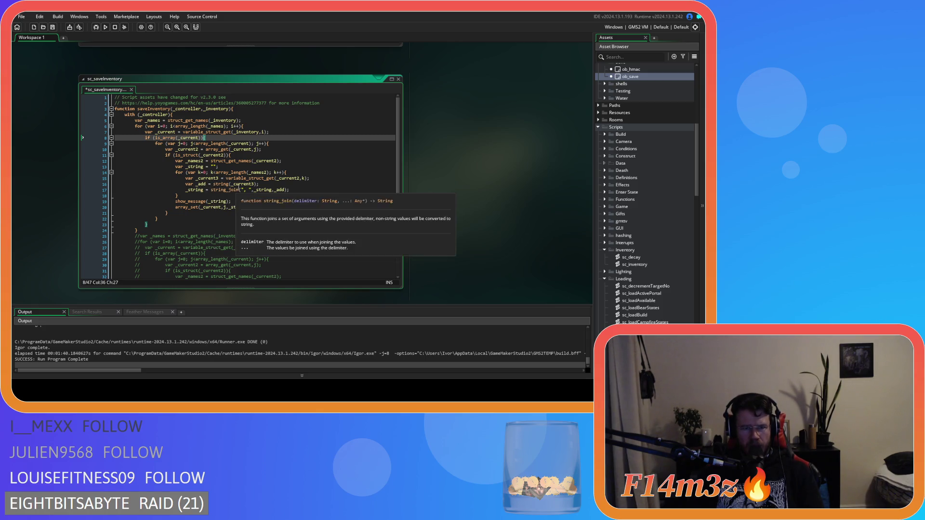
left_click(260, 184)
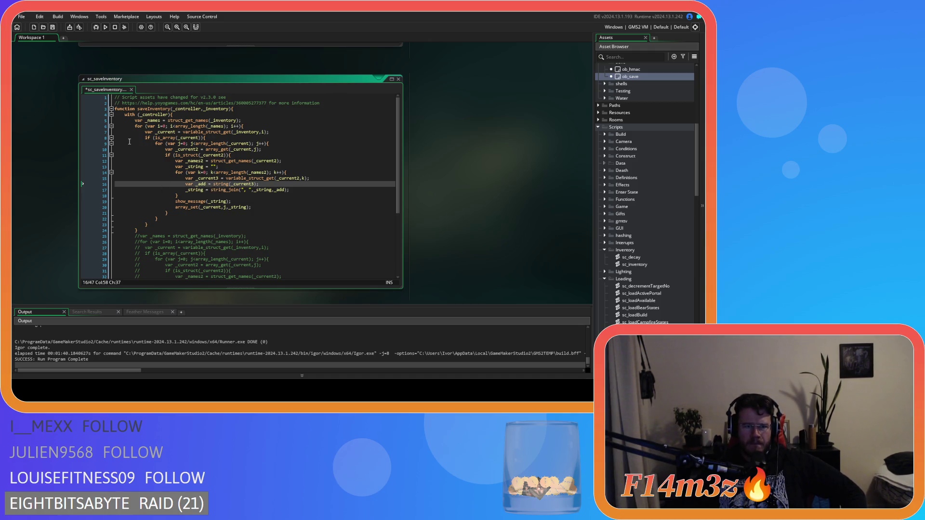
left_click(100, 121)
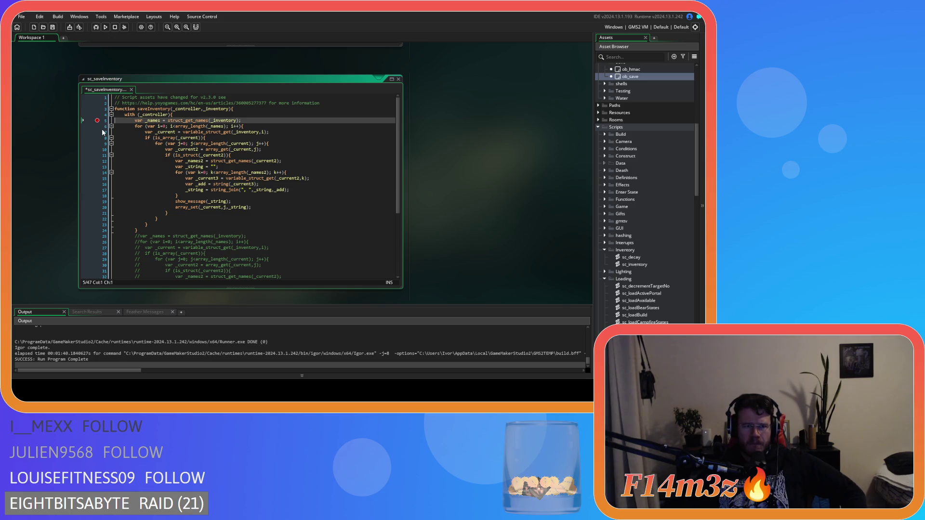
Save and run the rebuilt game, then choose Load Game on the title menu.
key("F6")
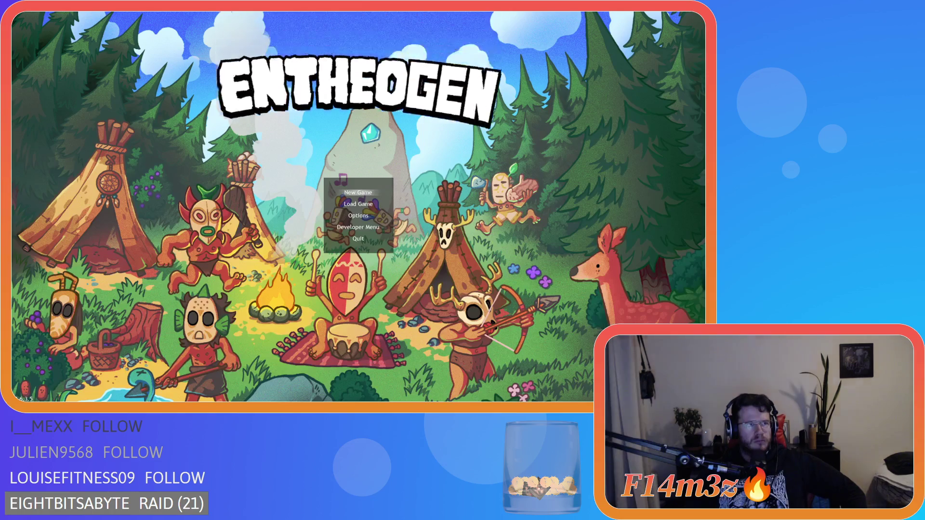
key("Down")
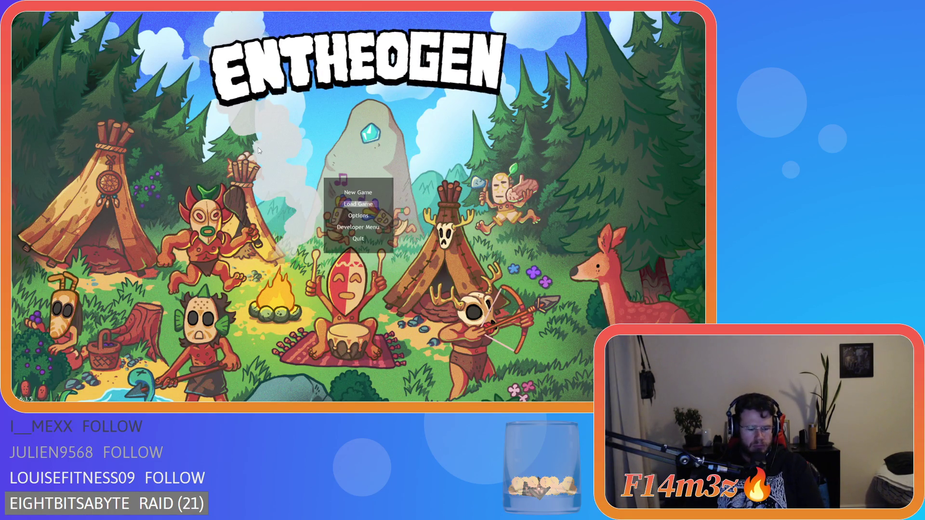
key("Return")
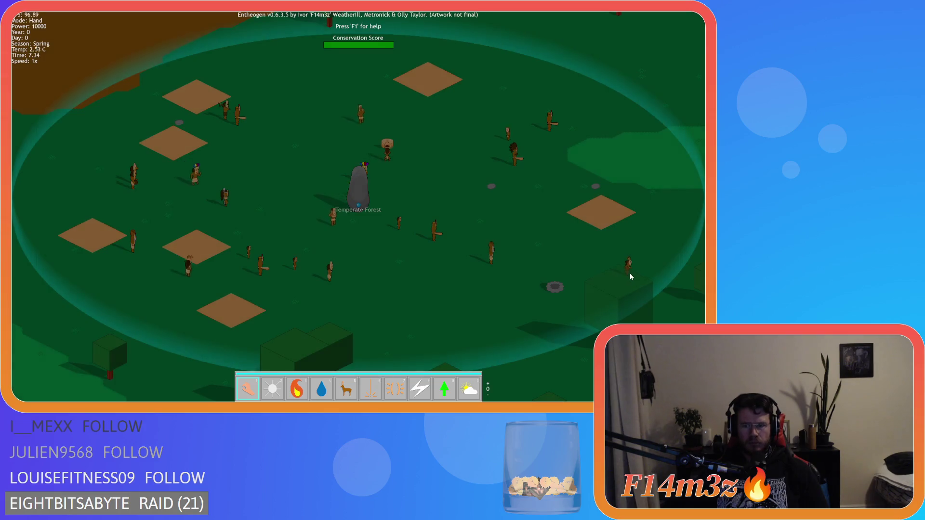
Select the villagers Melunadriwe and Thorakzelad to check on them.
left_click(629, 274)
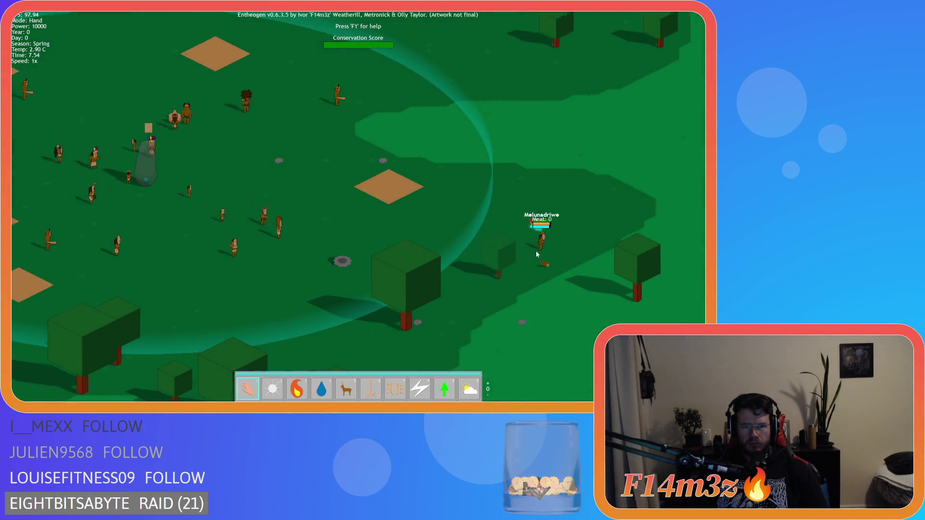
left_click(370, 283)
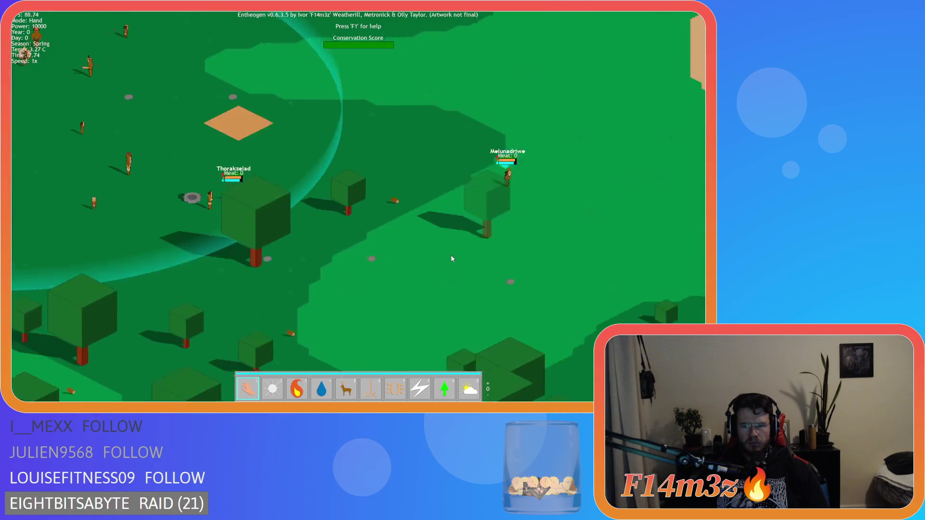
scroll(409, 272, "down", 5)
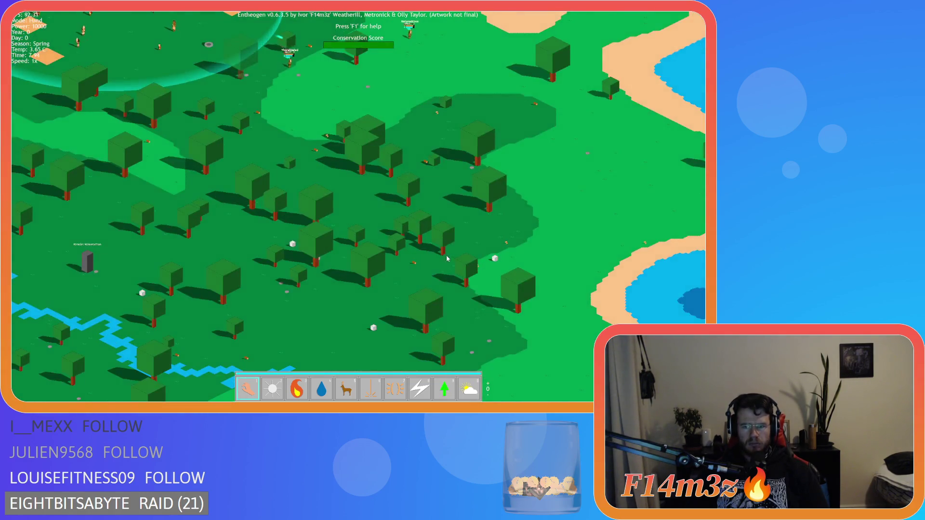
scroll(420, 245, "up", 2)
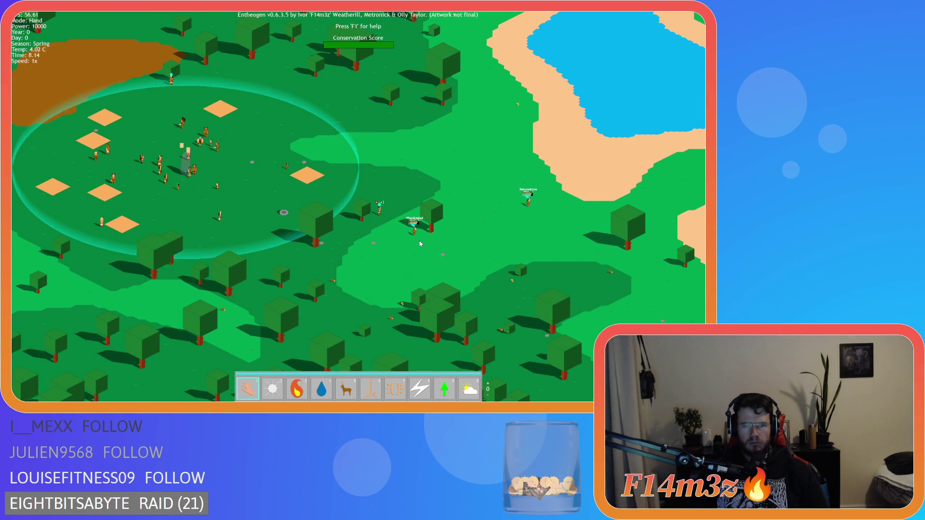
scroll(420, 245, "down", 3)
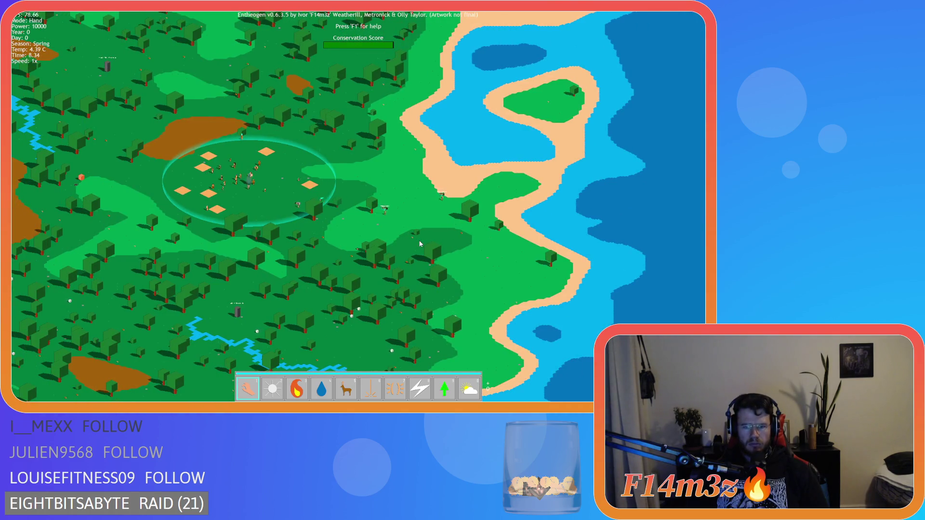
scroll(388, 241, "up", 3)
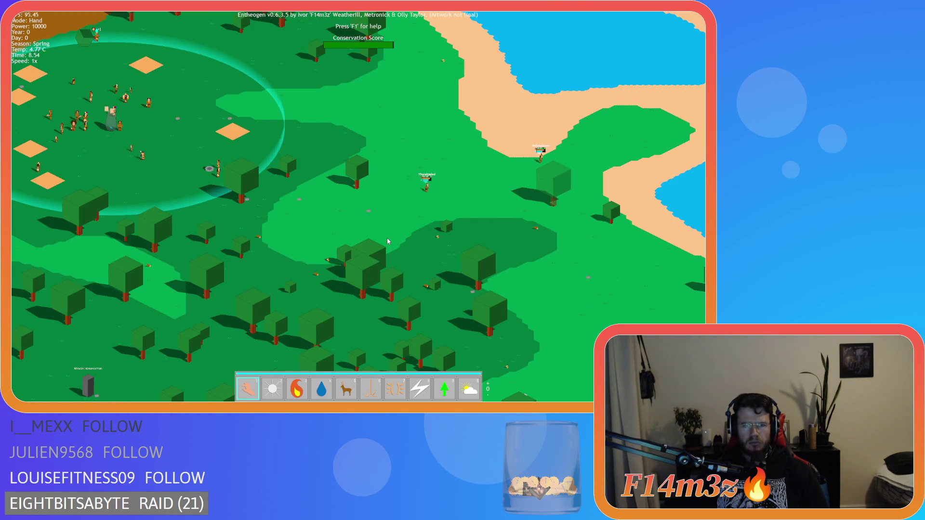
Pan across the map while toggling simulation speed between 8x and 1x.
key("w")
key("d")
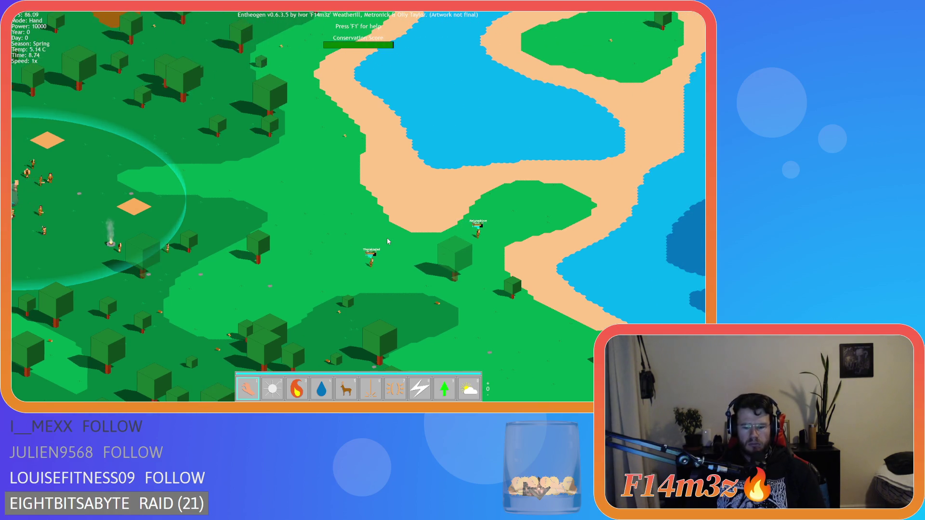
key("plus")
key("plus")
key("plus")
key("s")
mouse_move(317, 205)
left_mouse_down()
mouse_move(299, 158)
mouse_move(334, 62)
left_mouse_up()
key("minus")
key("minus")
key("minus")
key("w")
key("a")
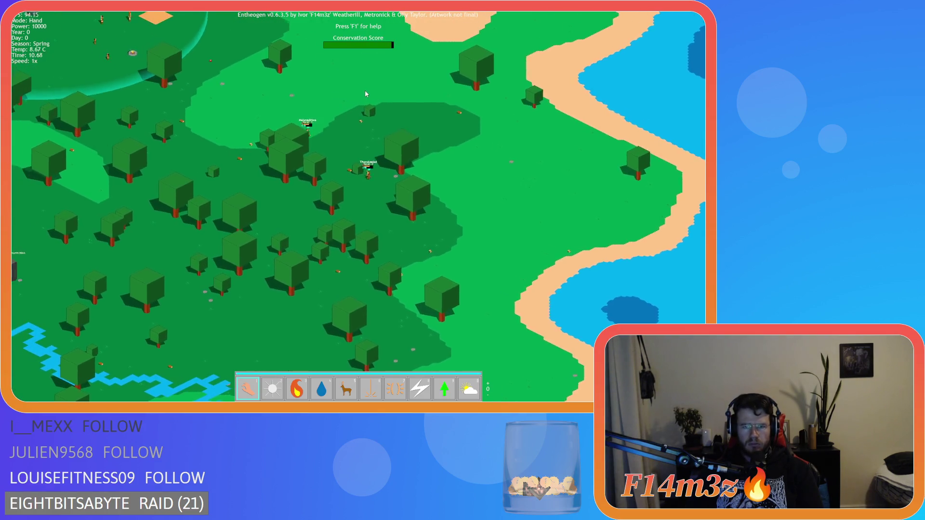
key("plus")
key("plus")
key("plus")
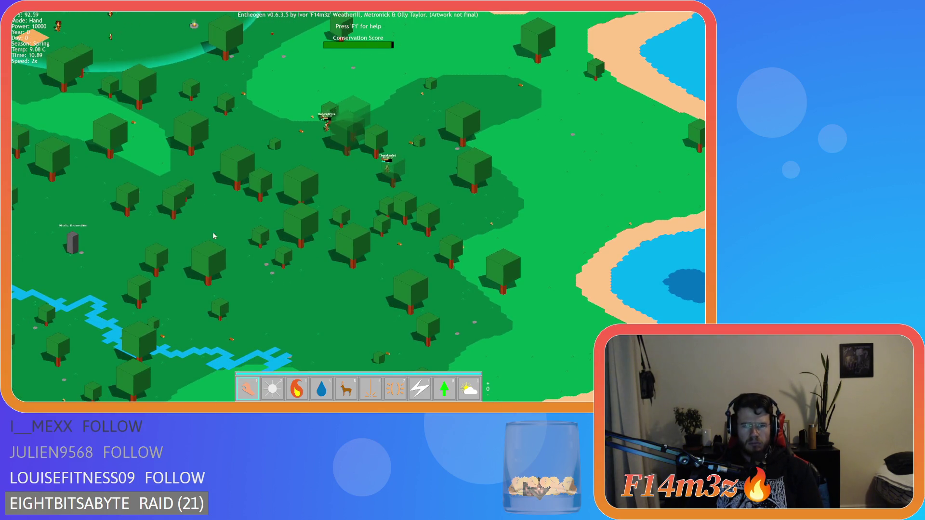
key("a")
key("s")
scroll(436, 236, "down", 5)
key("minus")
key("minus")
key("minus")
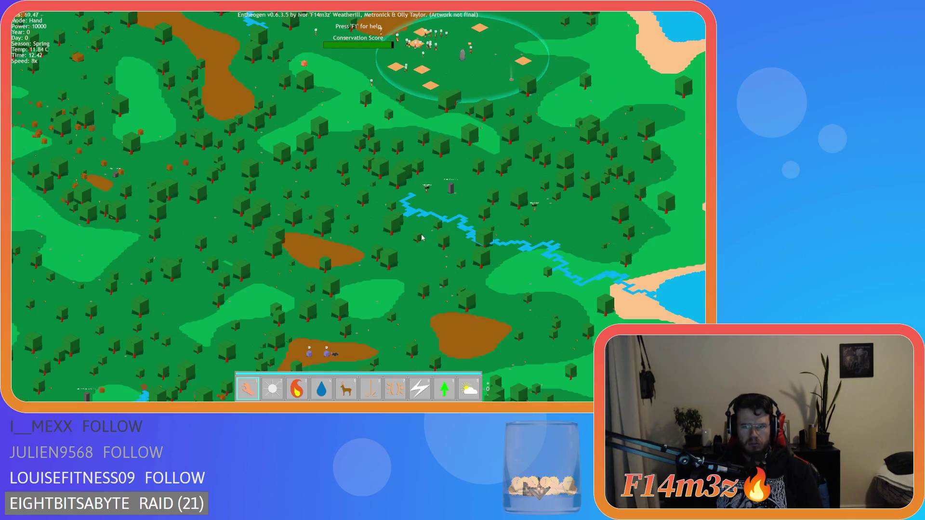
key("s")
key("d")
key("plus")
key("plus")
key("plus")
left_click_drag(346, 210, 437, 294)
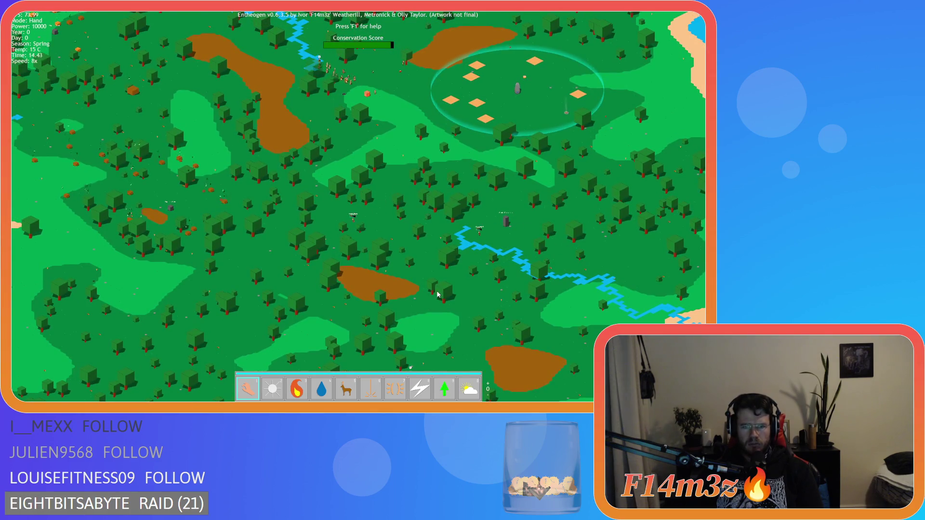
key("minus")
key("minus")
key("minus")
key("a")
scroll(402, 261, "up", 5)
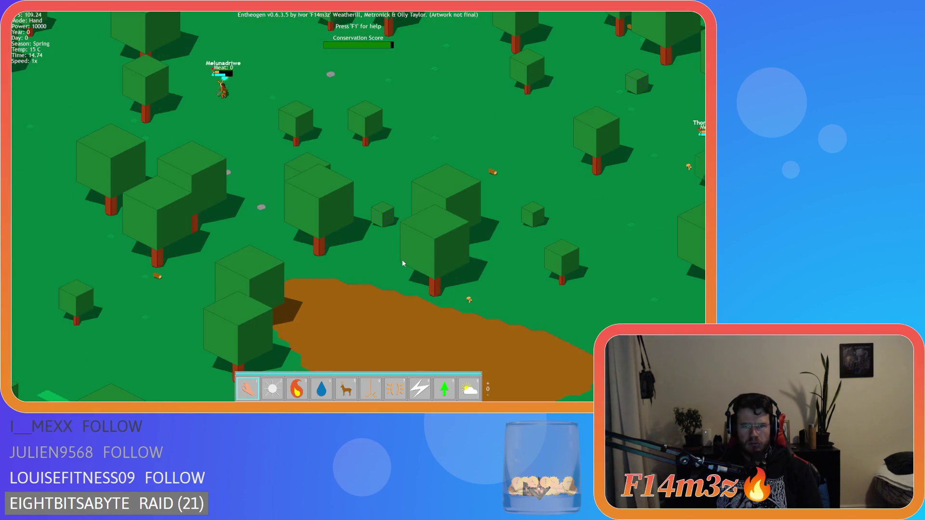
Pan past the Expansion Stone down to the two hunters and zoom in on them.
left_click_drag(402, 259, 422, 275)
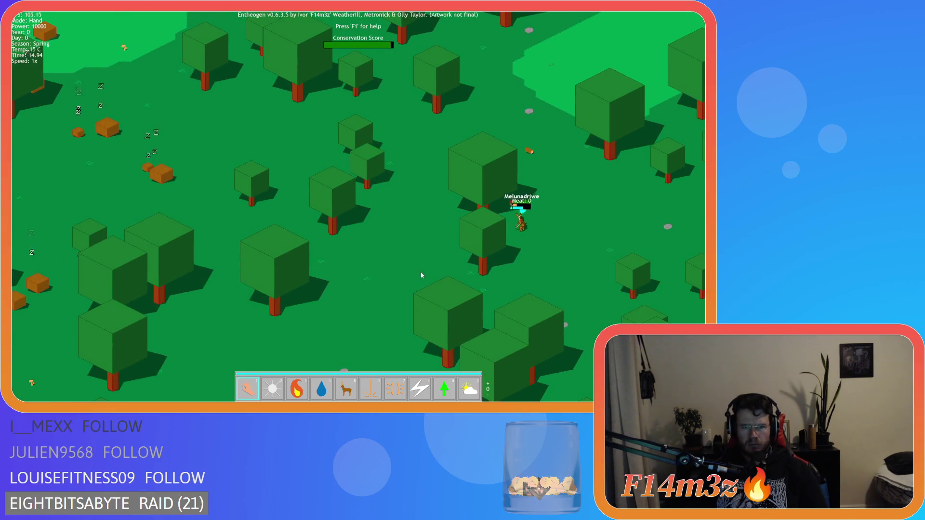
scroll(422, 275, "down", 5)
scroll(421, 275, "up", 2)
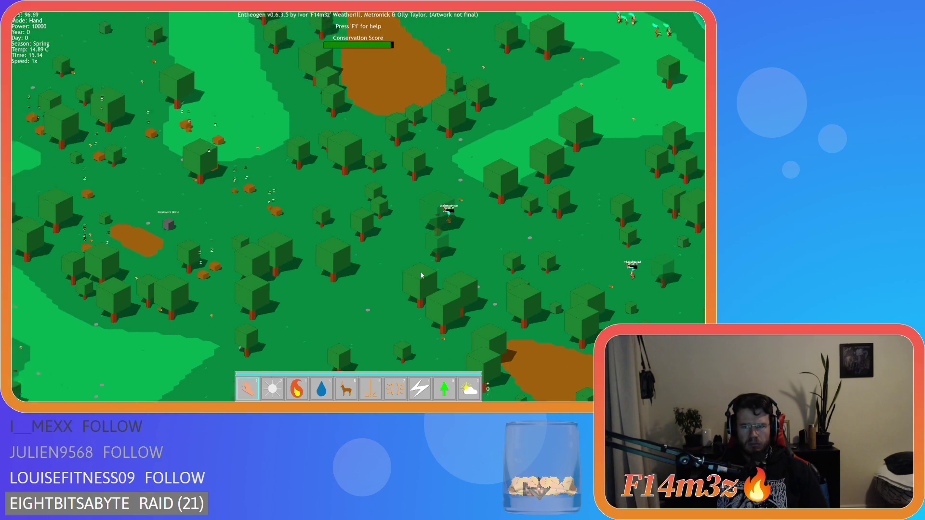
scroll(421, 275, "up", 2)
key("Left")
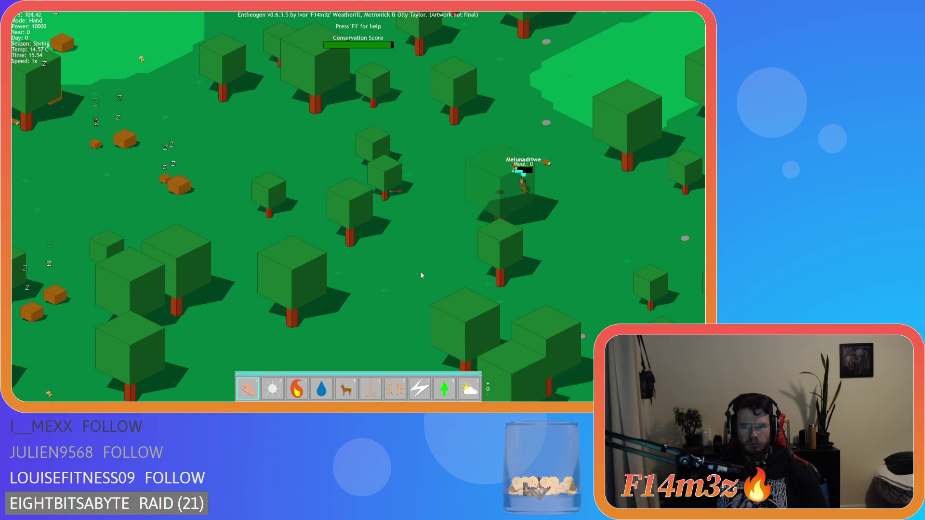
key("Left")
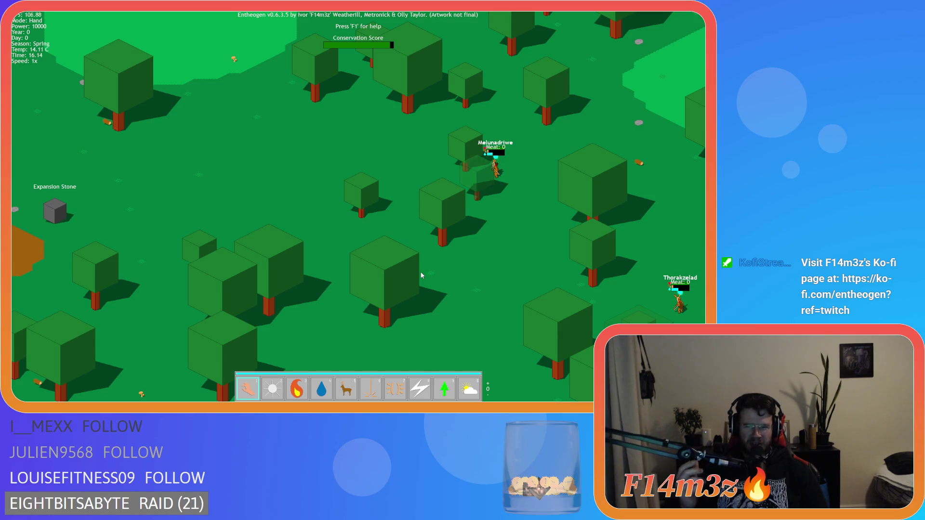
scroll(421, 275, "down", 5)
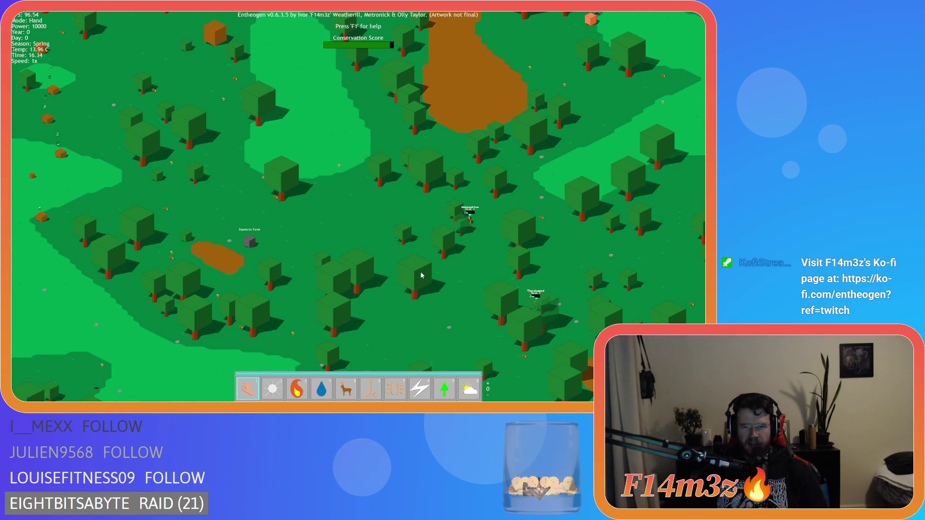
key("s")
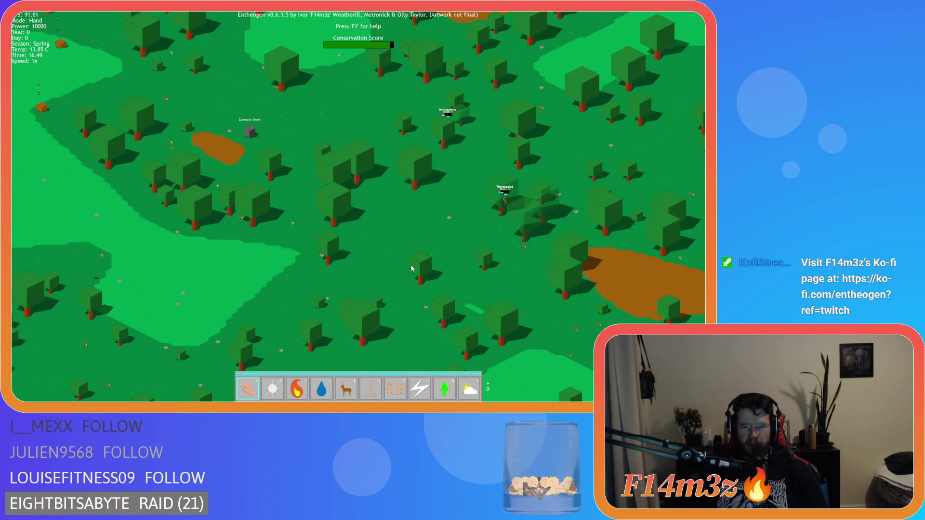
scroll(412, 268, "down", 5)
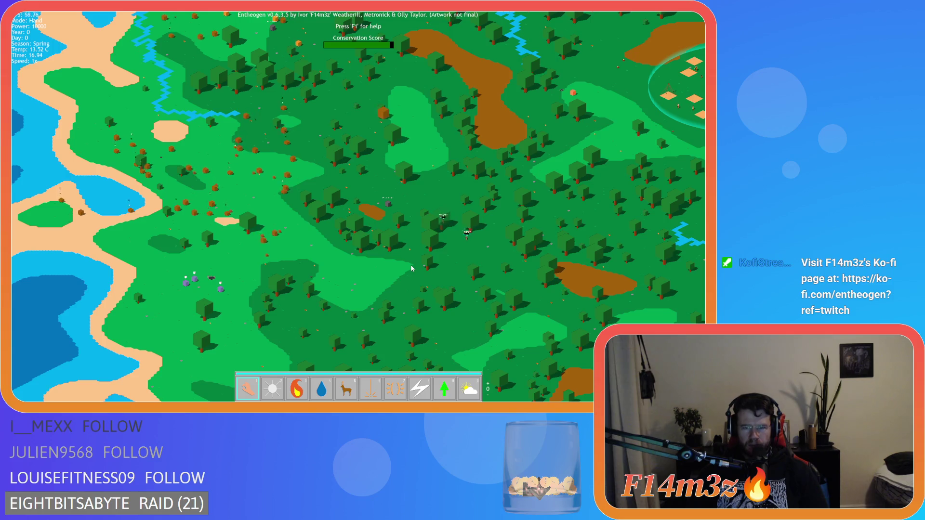
scroll(412, 269, "up", 5)
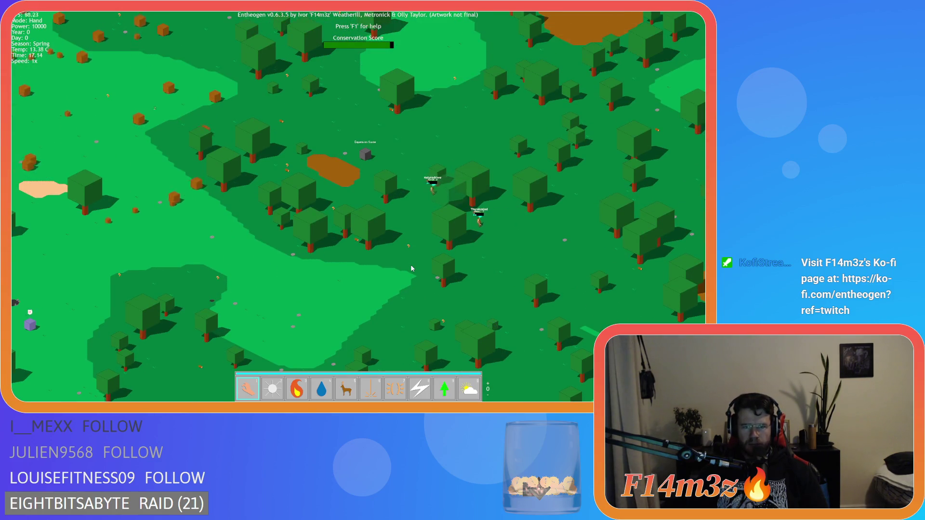
scroll(411, 268, "up", 3)
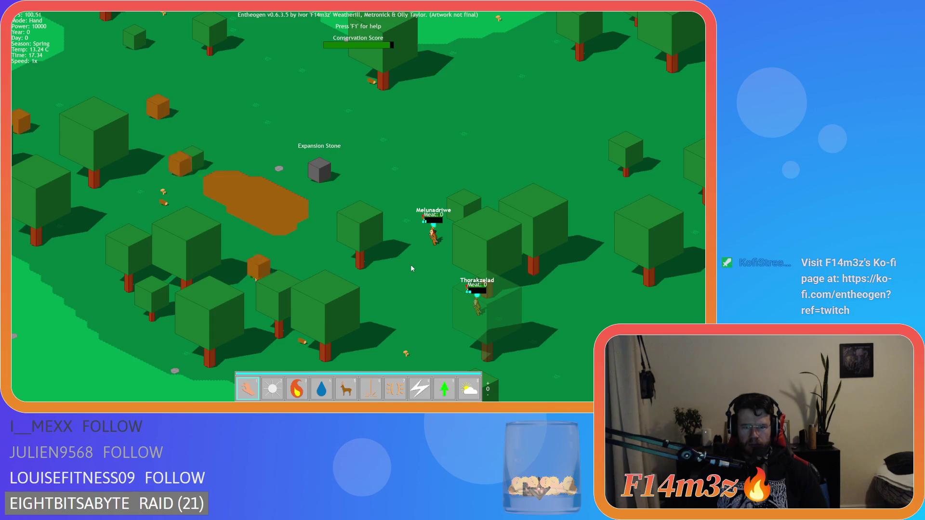
key("s")
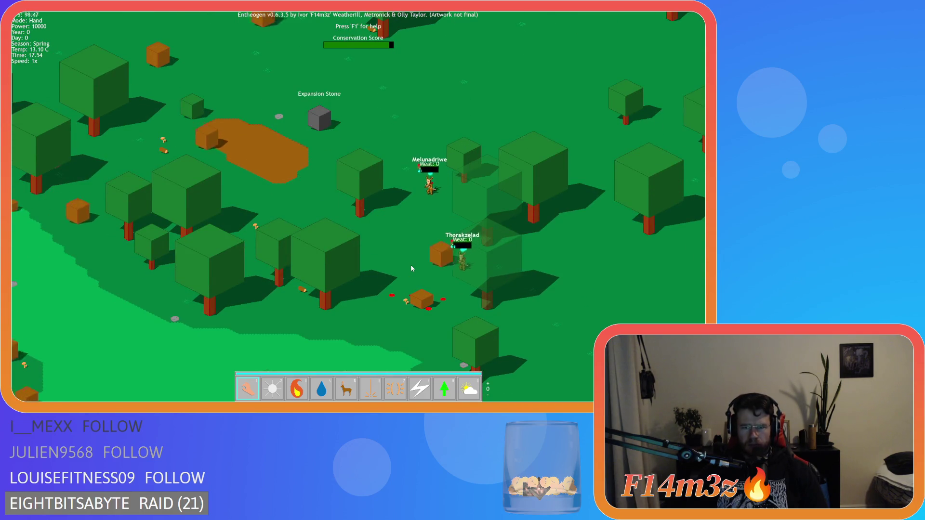
key("d")
key("s")
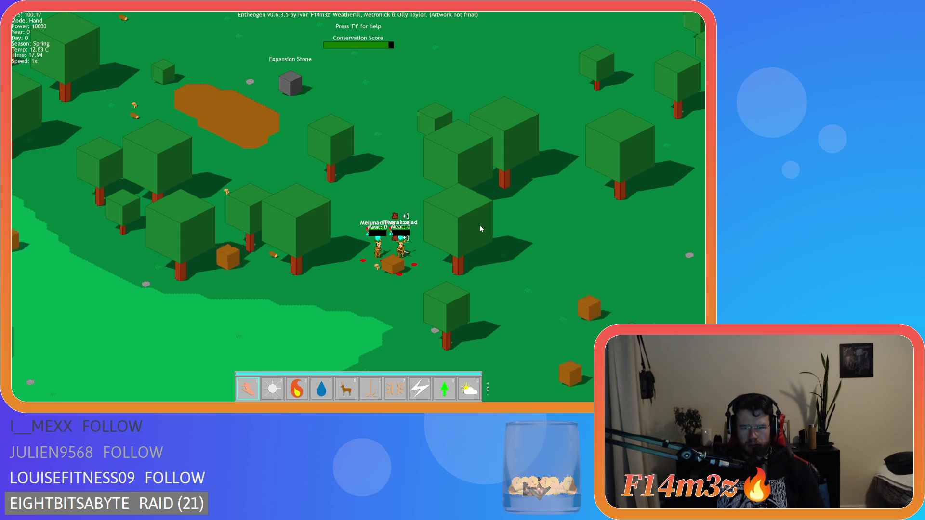
scroll(481, 229, "up", 2)
key("a")
key("s")
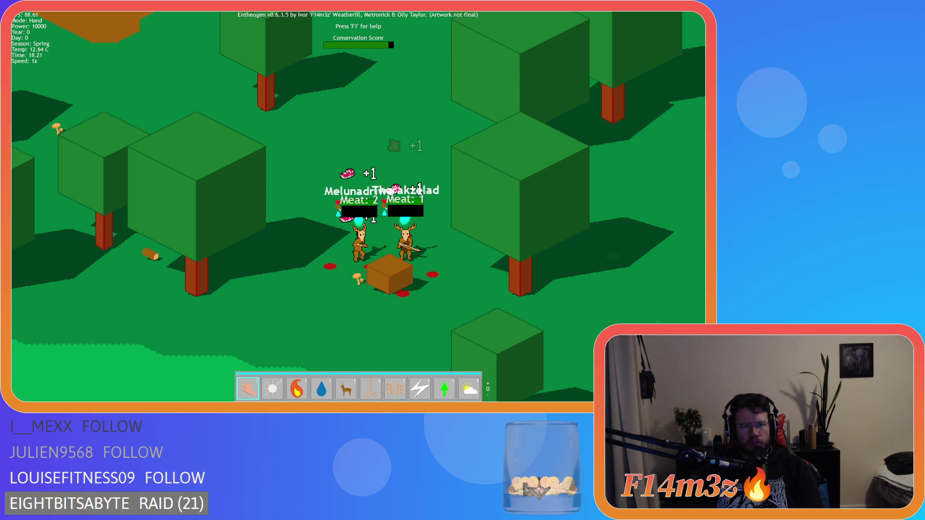
Quicksave with F5 once the hunters have gathered meat at the crate.
key("F5")
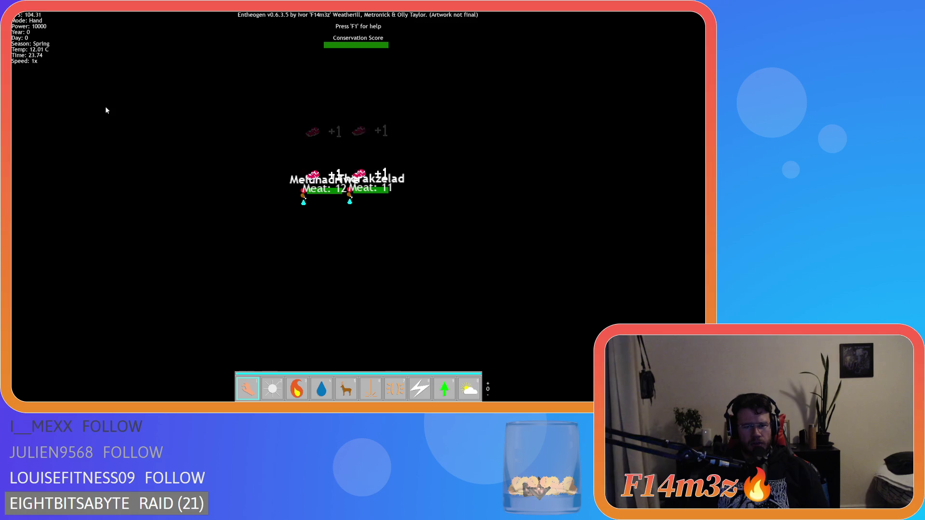
Zoom out, switch to the Light power and back to Hand, then request to quit.
scroll(257, 167, "down", 5)
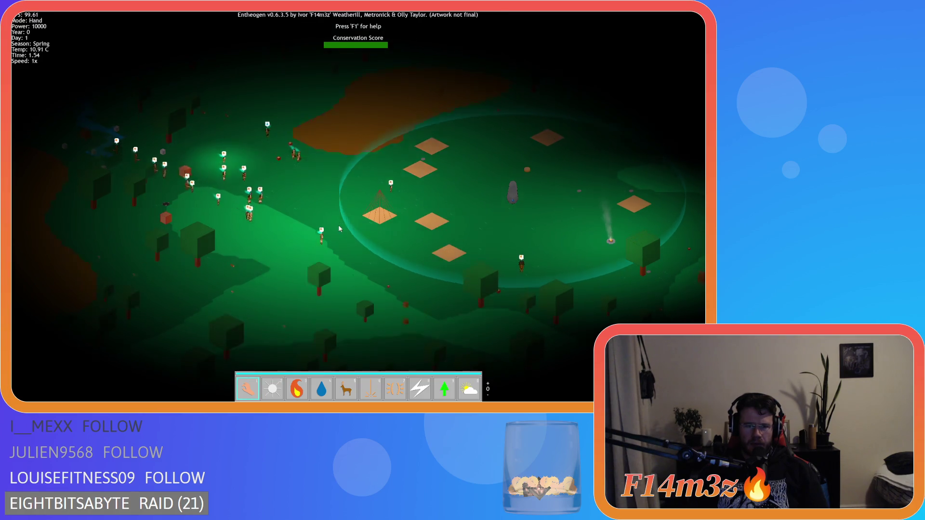
key("2")
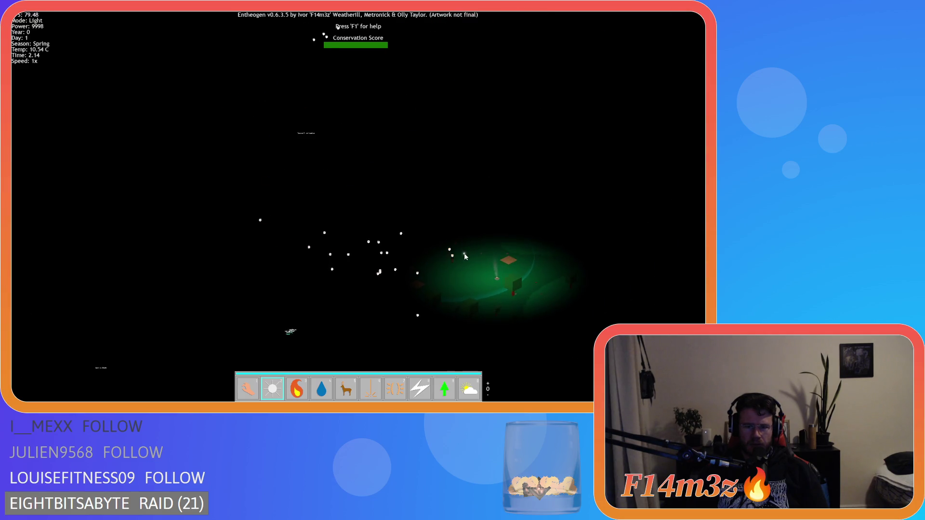
key("1")
key("Escape")
Confirm quitting, resume the debugger with F5, and close the Debugger tab.
key("y")
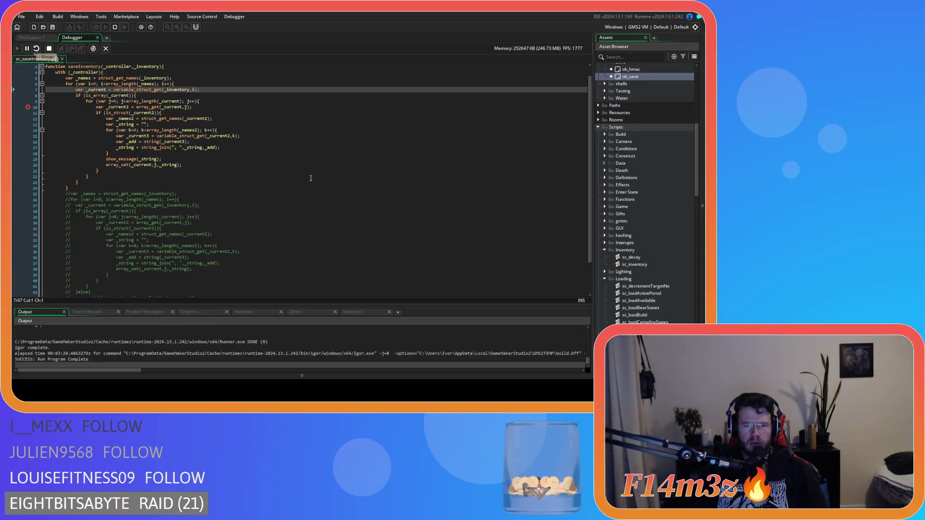
key("F5")
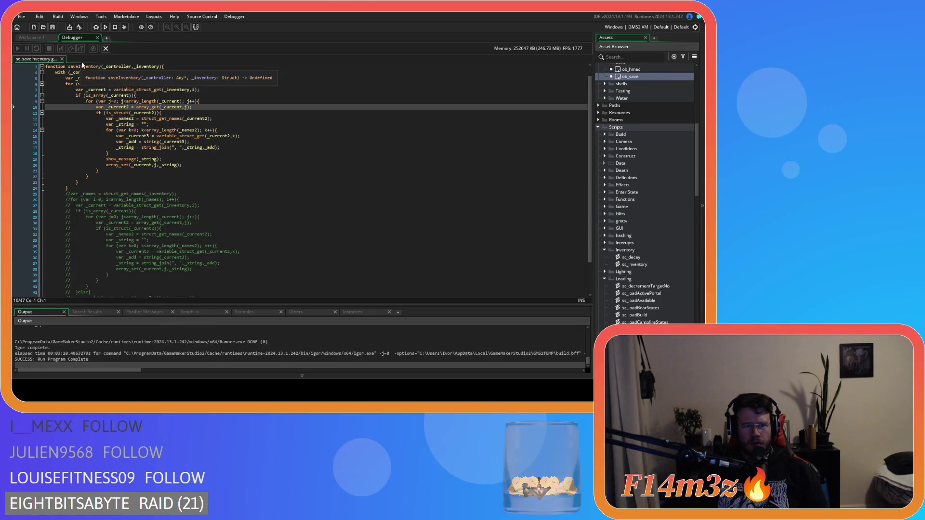
left_click(98, 38)
Place the caret near the end of the is_array check on line 8.
left_click(168, 138)
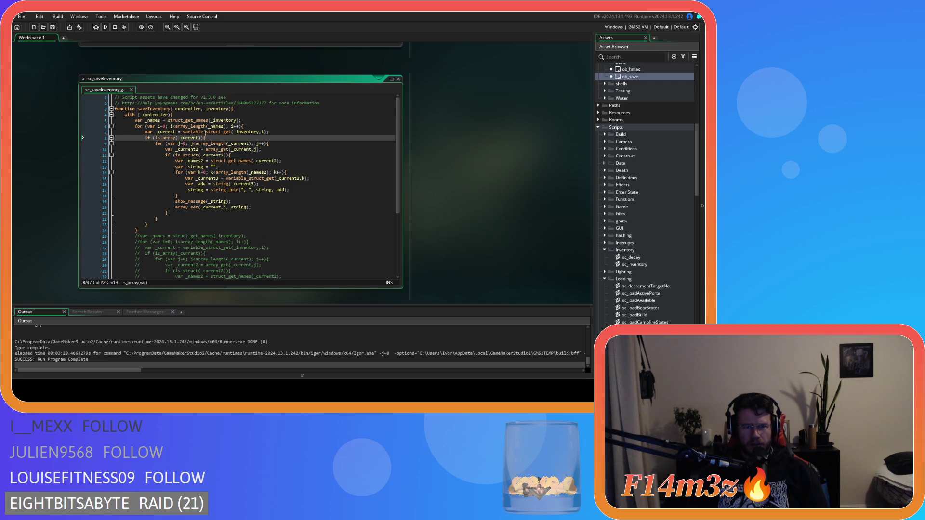
mouse_move(232, 132)
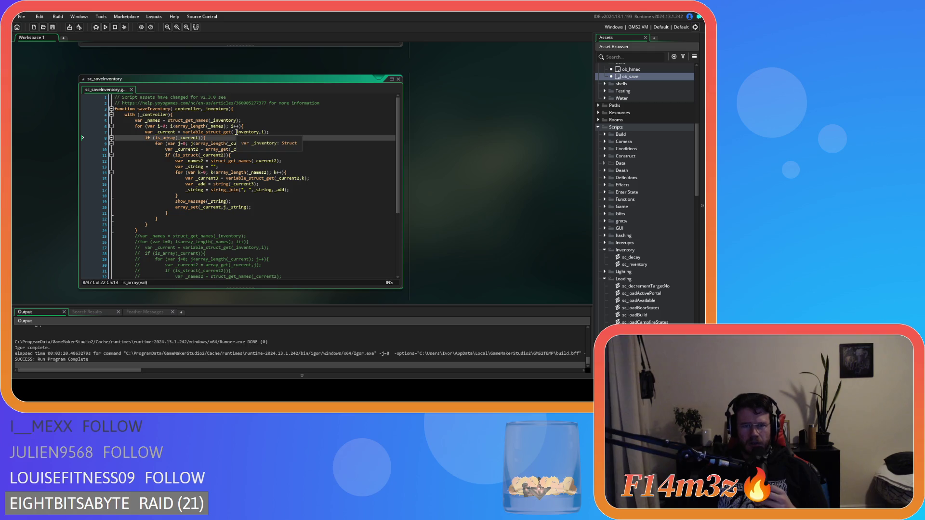
mouse_move(184, 138)
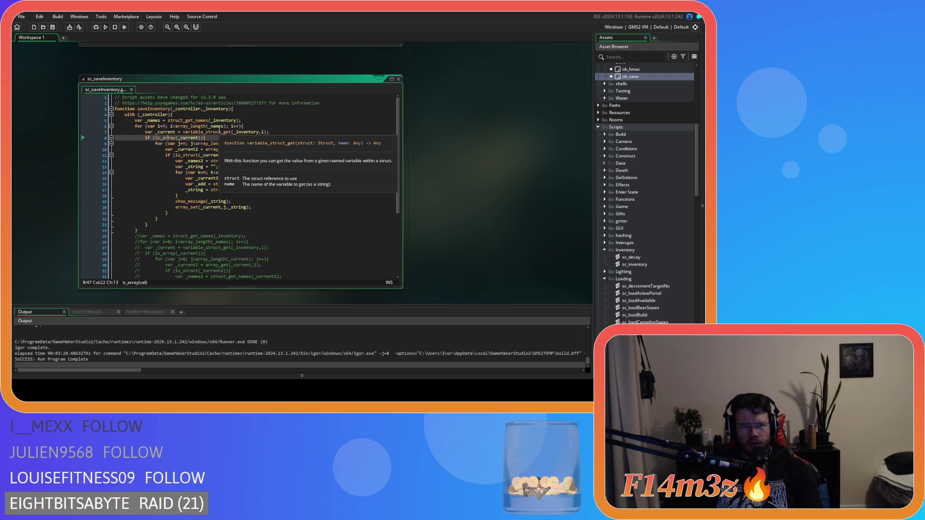
mouse_move(154, 121)
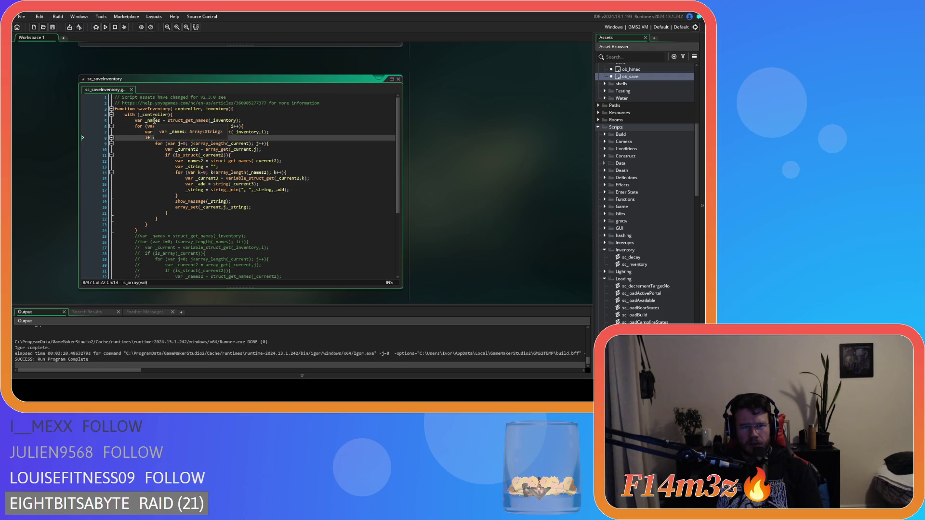
mouse_move(205, 165)
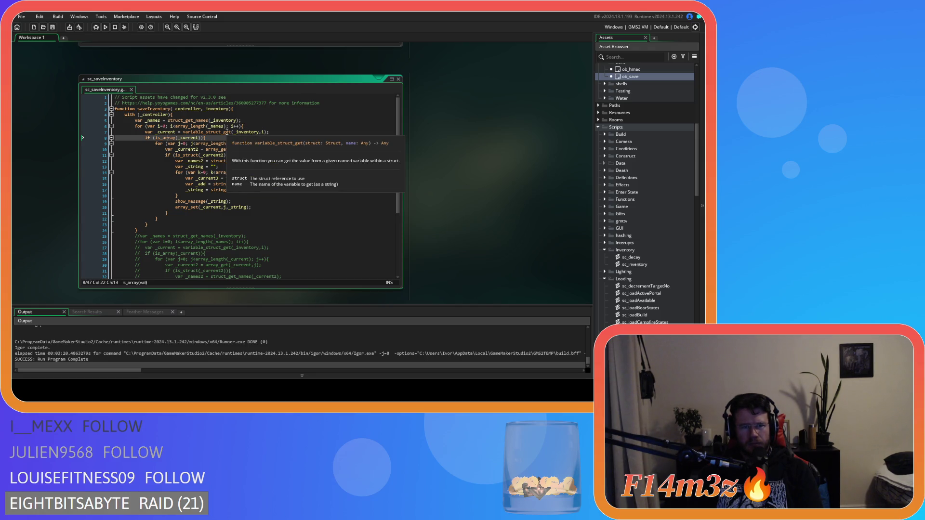
left_click(205, 138)
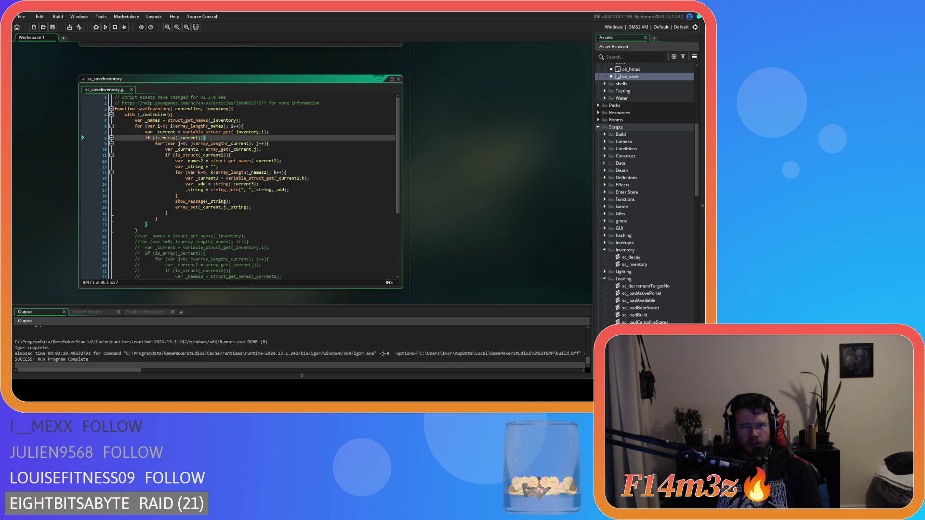
mouse_move(164, 138)
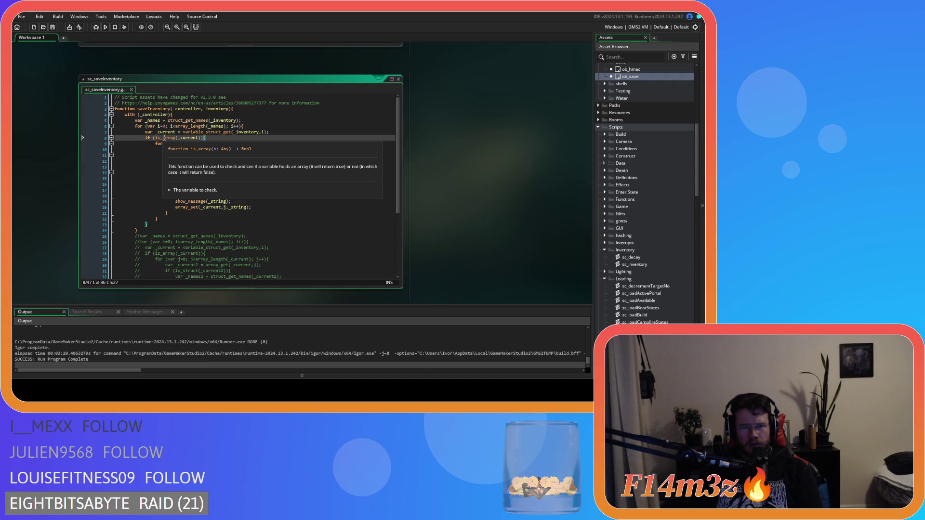
key("Left")
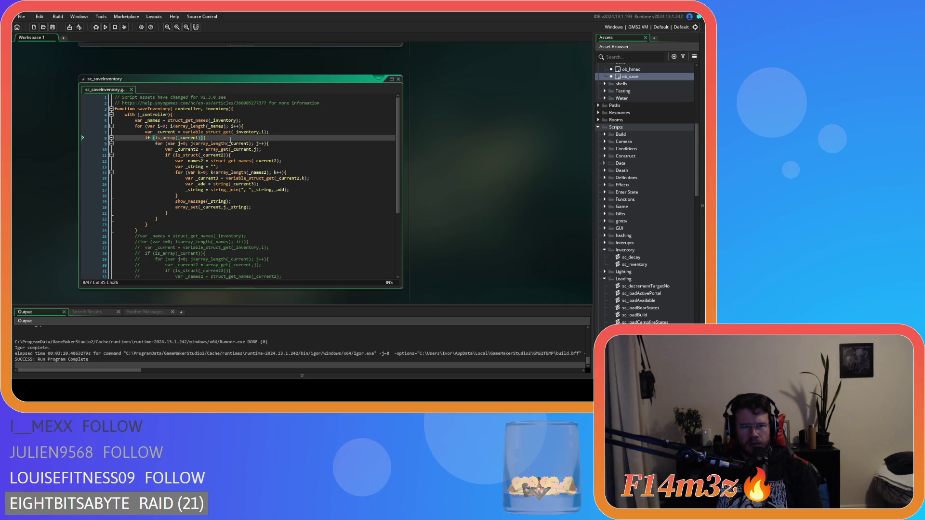
mouse_move(219, 149)
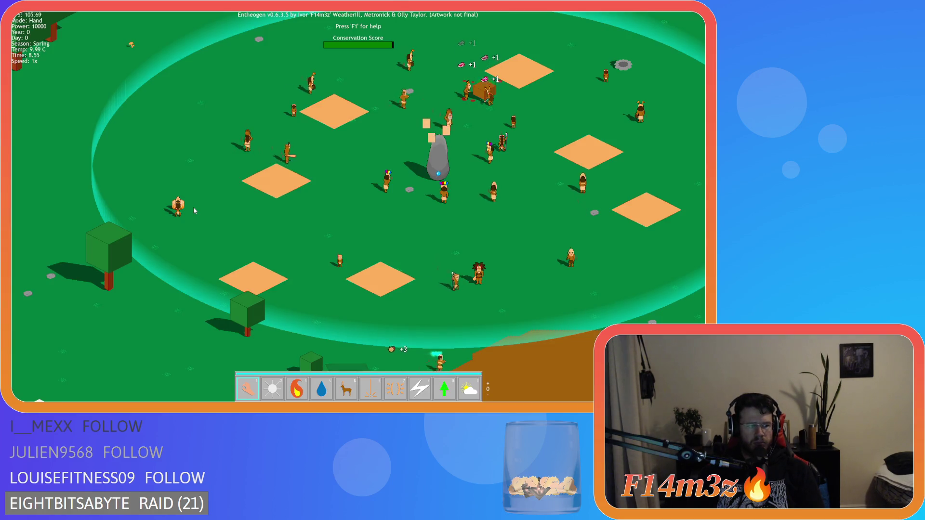
Center the view on the villagers' crate, quicksave with F5, and quit to the title.
key("d")
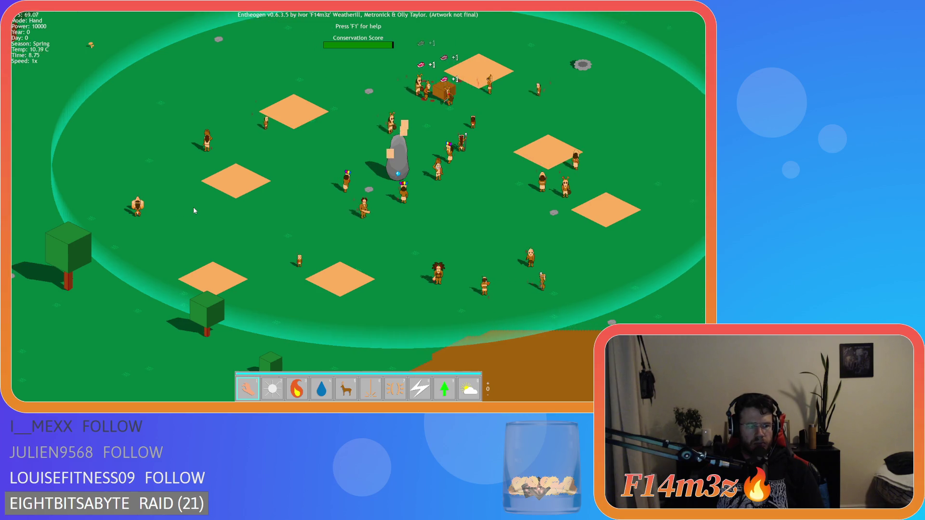
key("w")
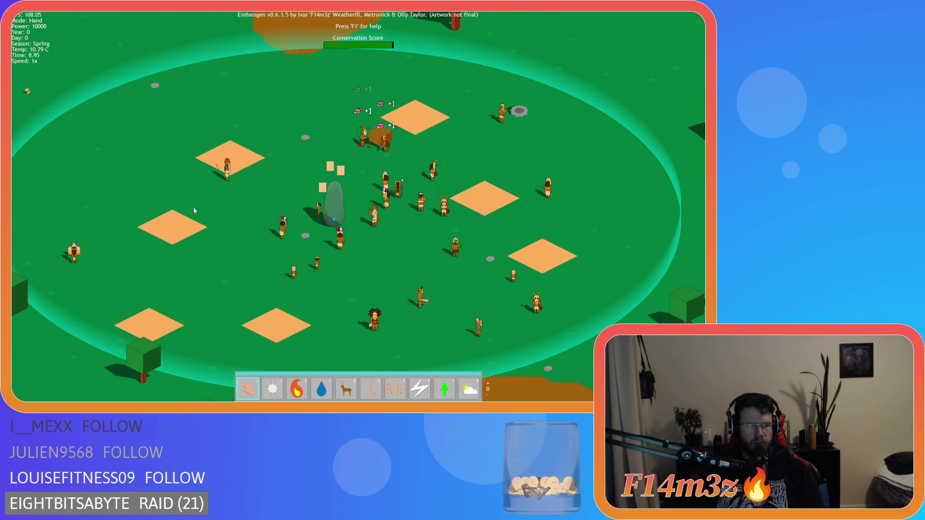
key("w")
scroll(432, 195, "up", 4)
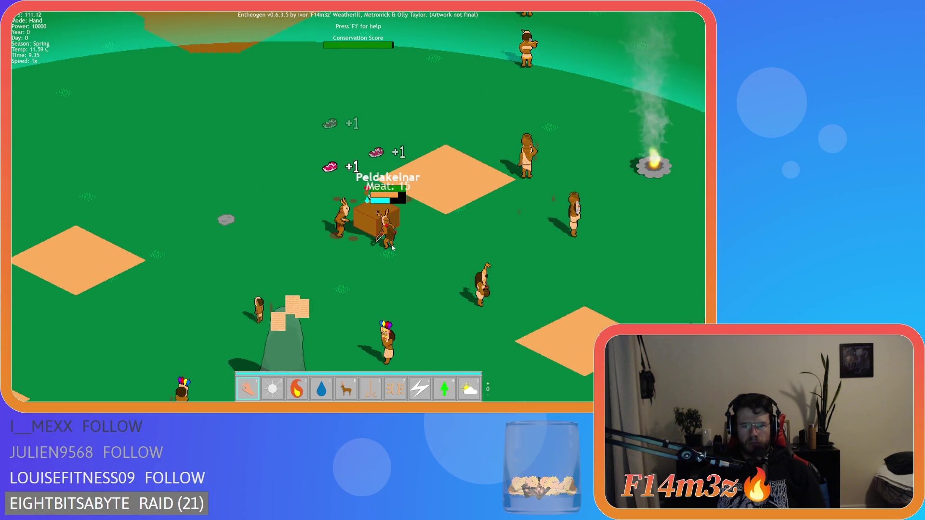
key("d")
key("w")
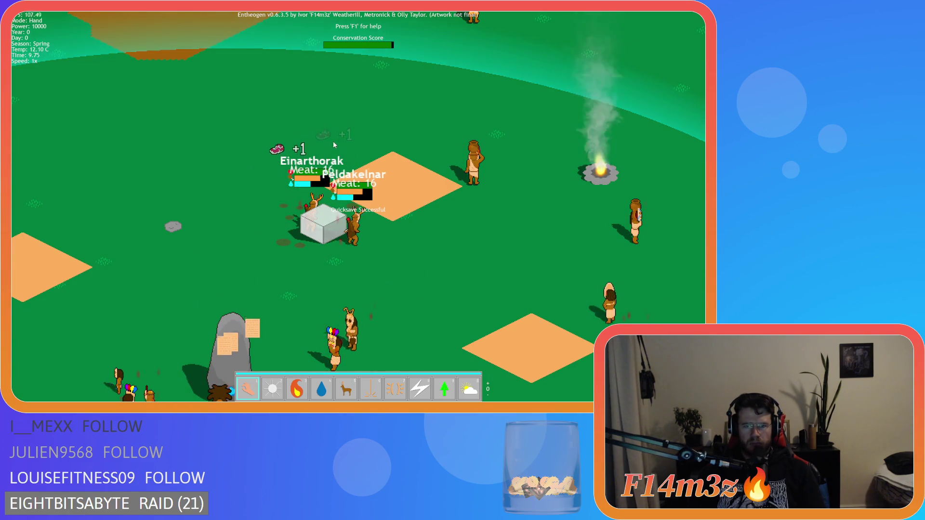
key("F5")
key("Escape")
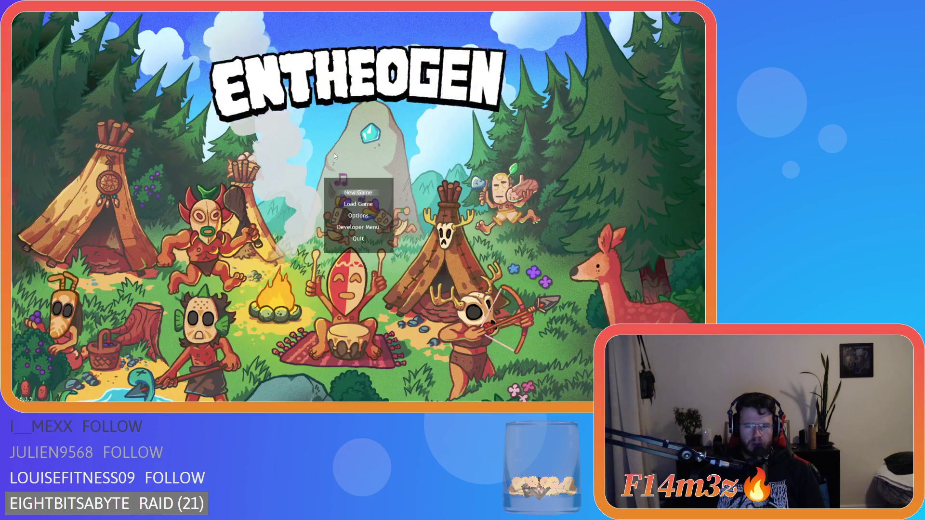
Remove ==true from line 8's is_array check and save sc_saveInventory with Ctrl+S.
left_click(208, 166)
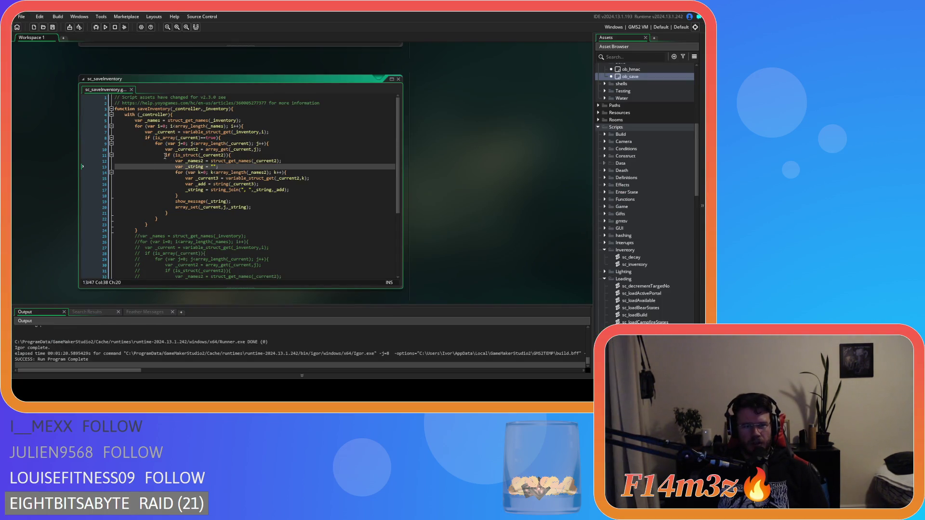
left_click(218, 138)
key("BackSpace")
key("BackSpace")
key("BackSpace")
mouse_move(220, 140)
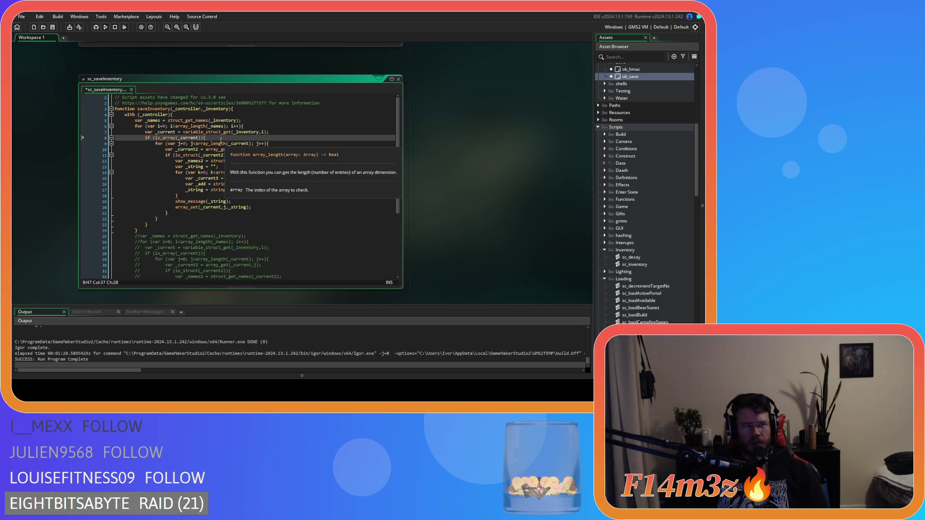
key("ctrl+s")
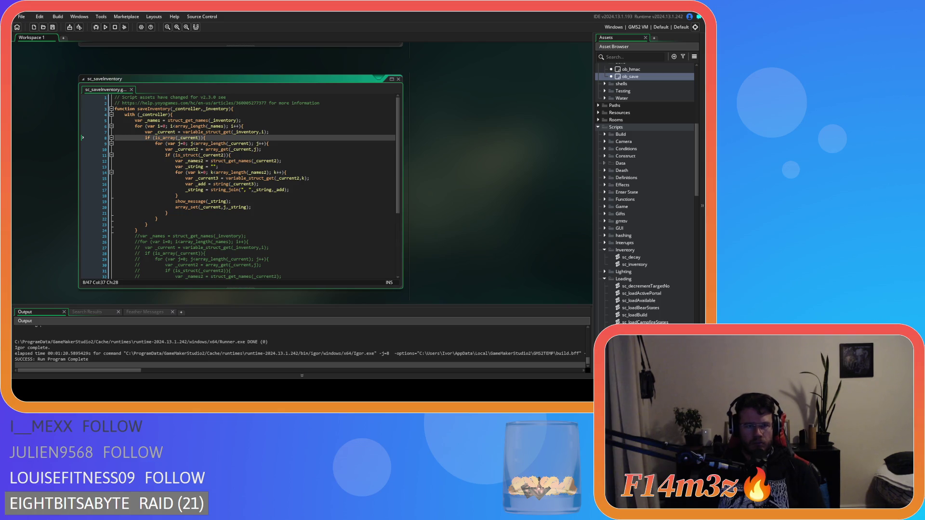
scroll(241, 188, "down", 6)
scroll(241, 188, "up", 6)
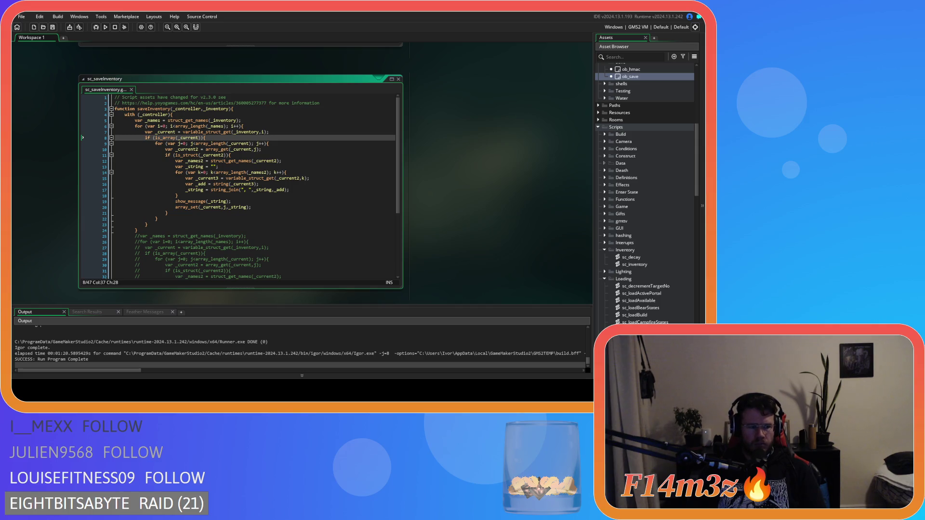
mouse_move(140, 230)
left_mouse_down()
mouse_move(159, 120)
mouse_move(135, 120)
left_mouse_up()
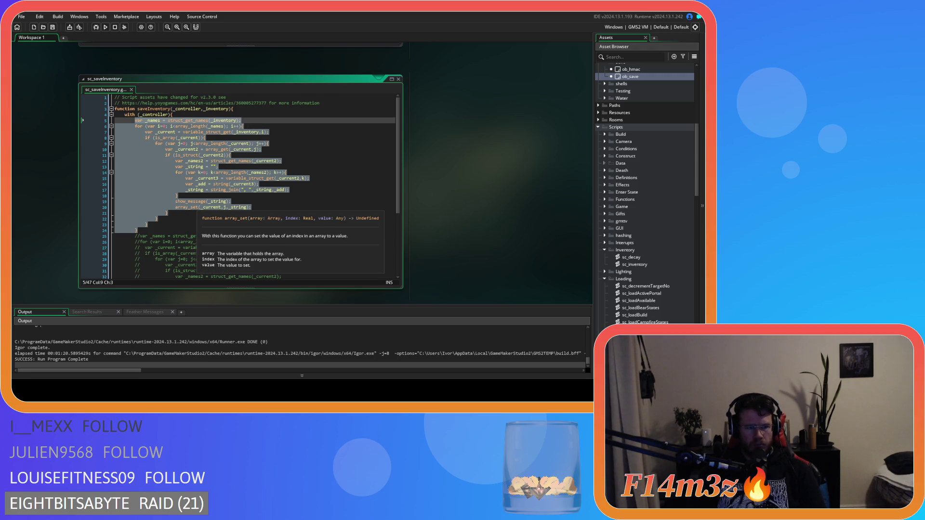
left_click(308, 205)
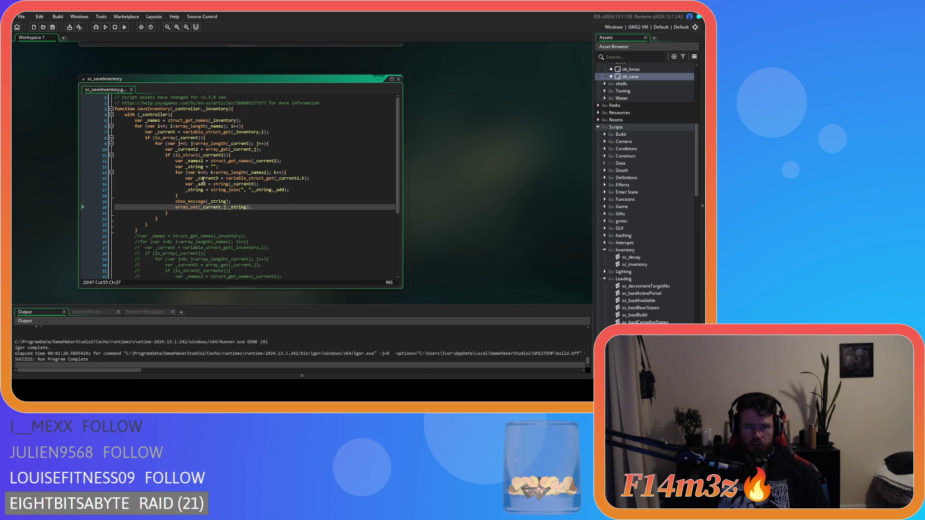
mouse_move(170, 138)
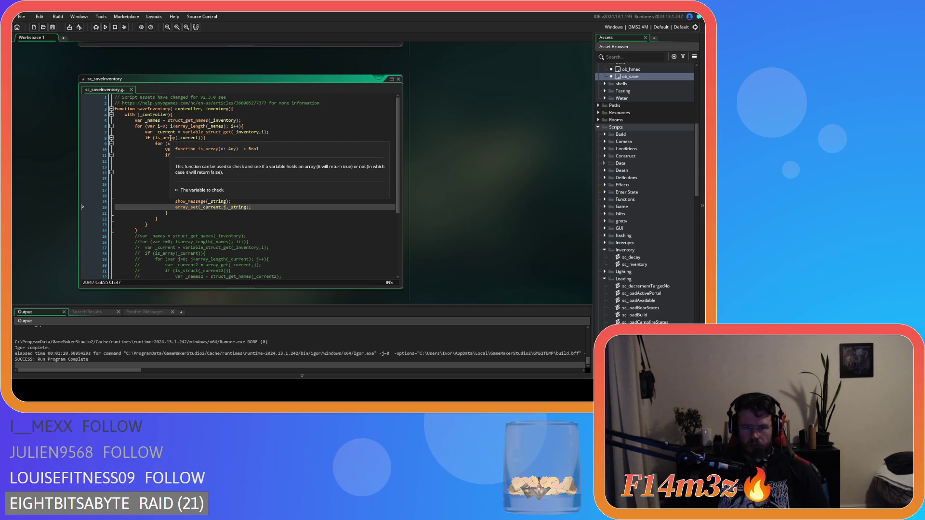
left_click(146, 143)
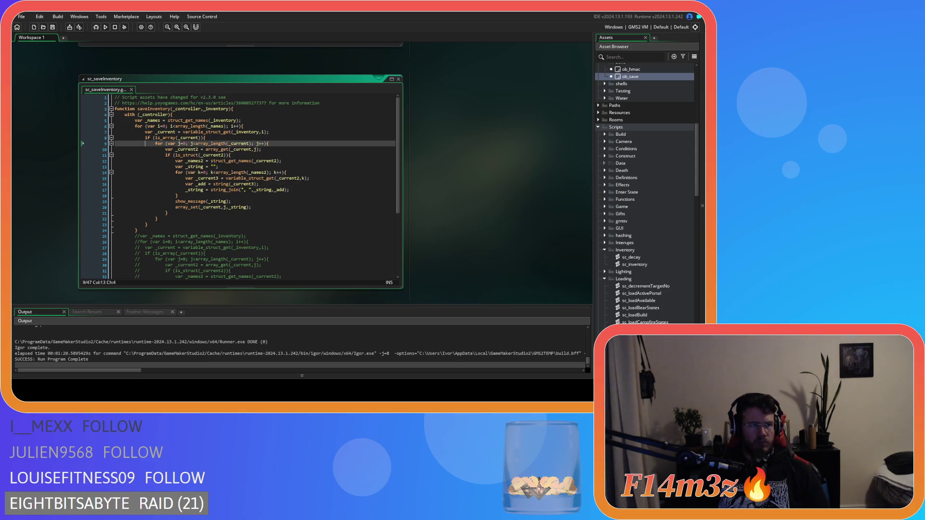
left_click(234, 173)
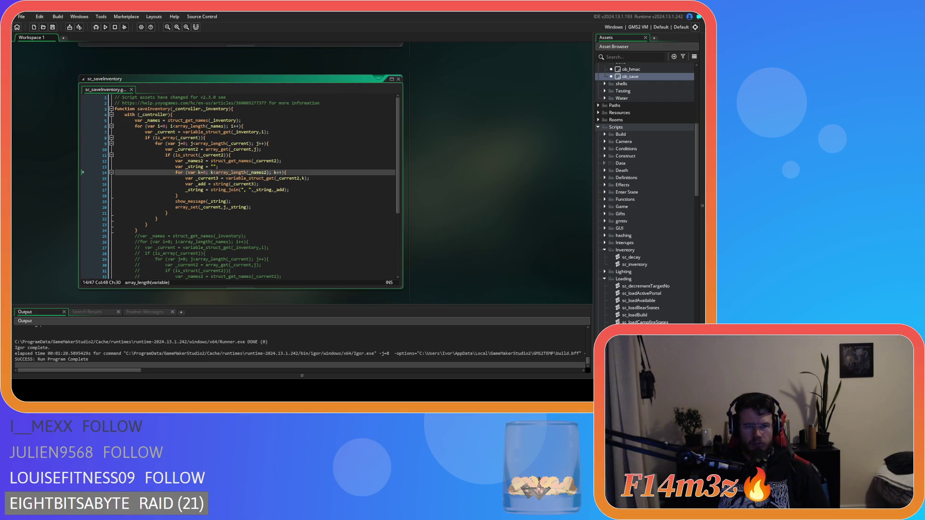
left_click(179, 166)
left_click(256, 161)
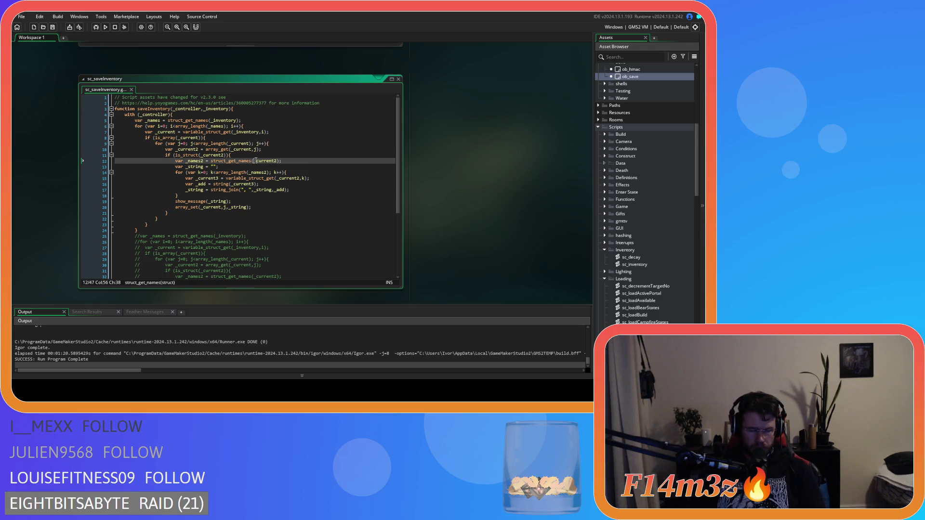
left_click(205, 138)
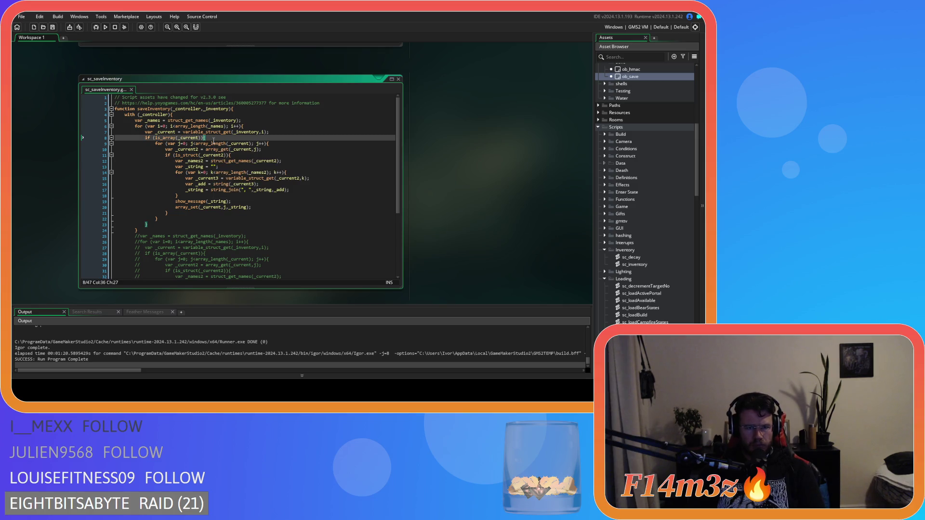
left_click(166, 219)
left_click(174, 213)
left_click(185, 195)
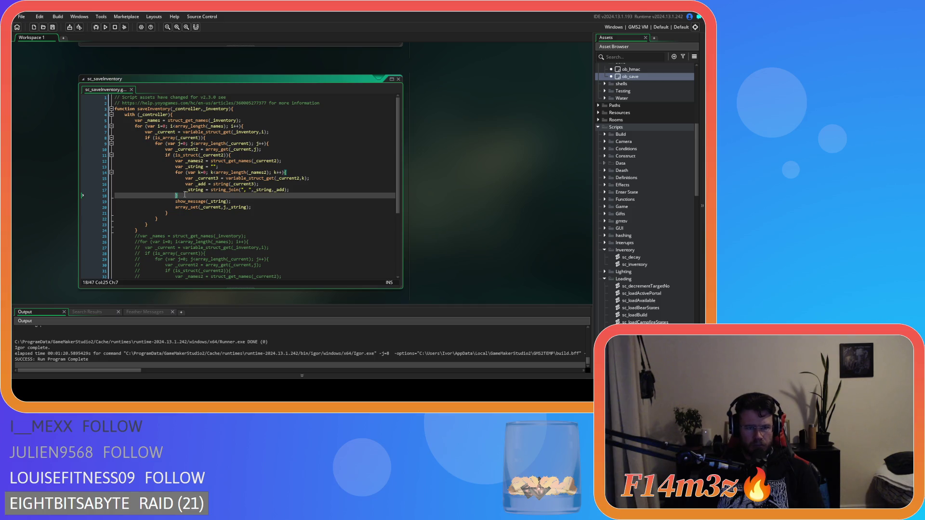
type("}")
left_click(209, 137)
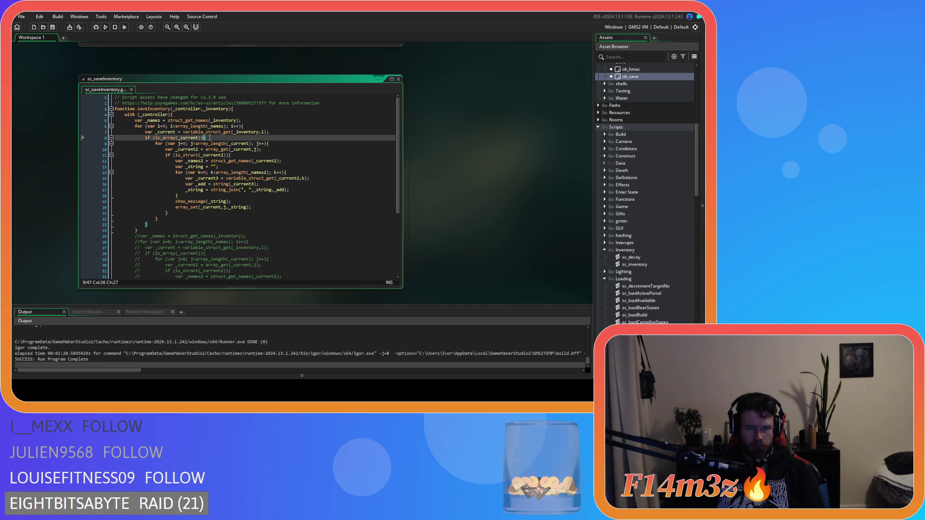
left_click(156, 229)
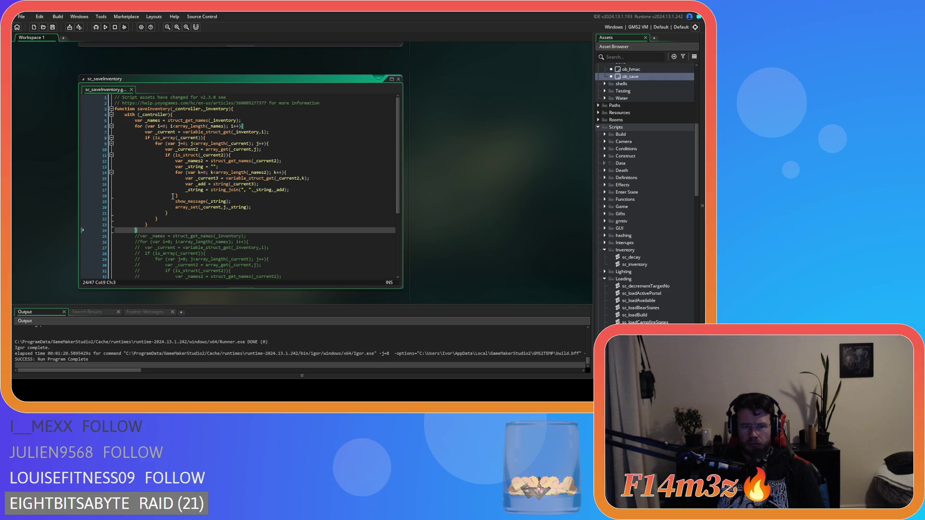
left_click(206, 138)
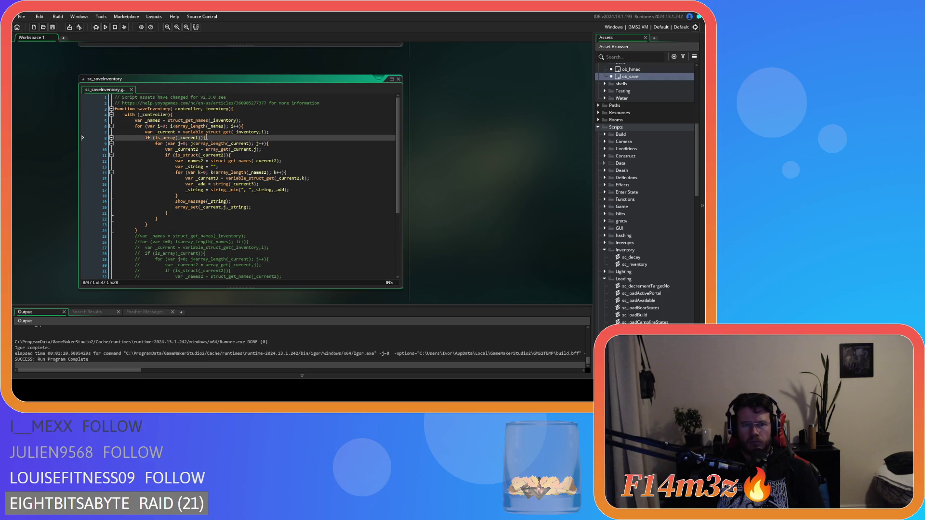
mouse_move(213, 144)
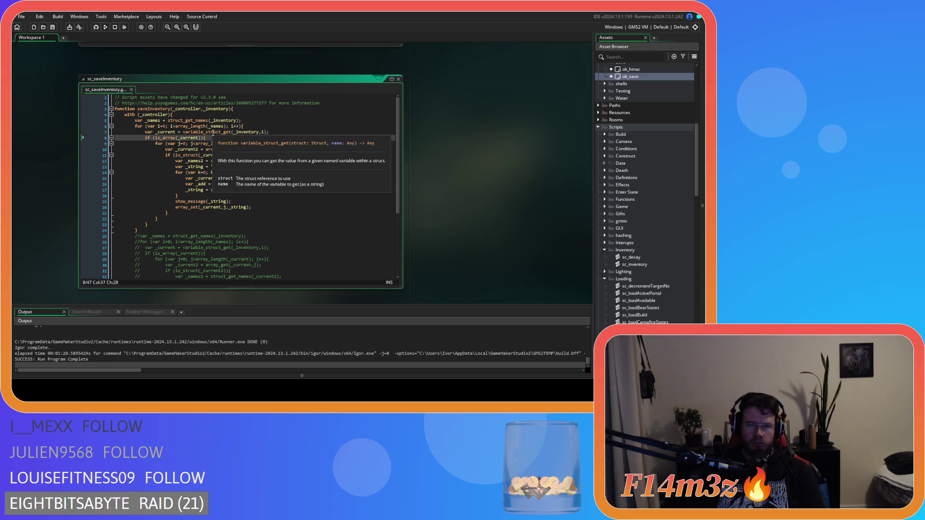
left_click(273, 132)
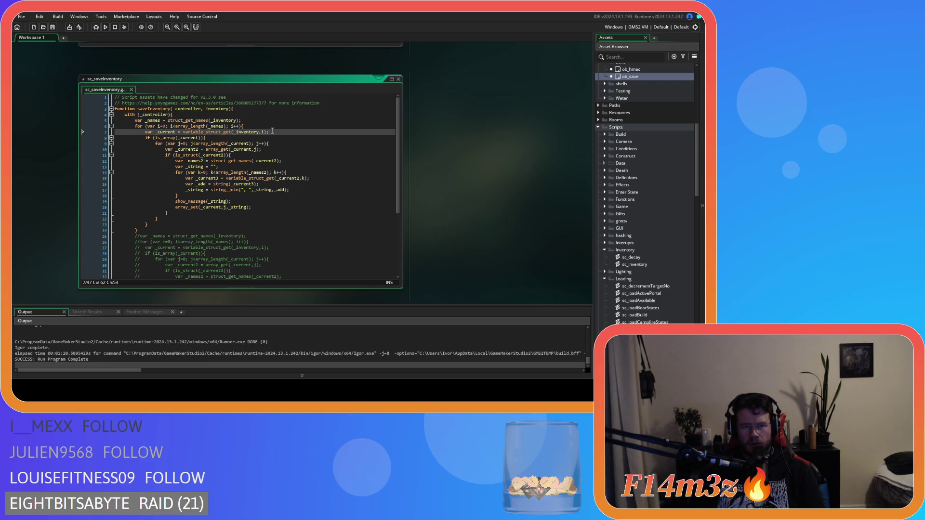
key("Left")
key("Left")
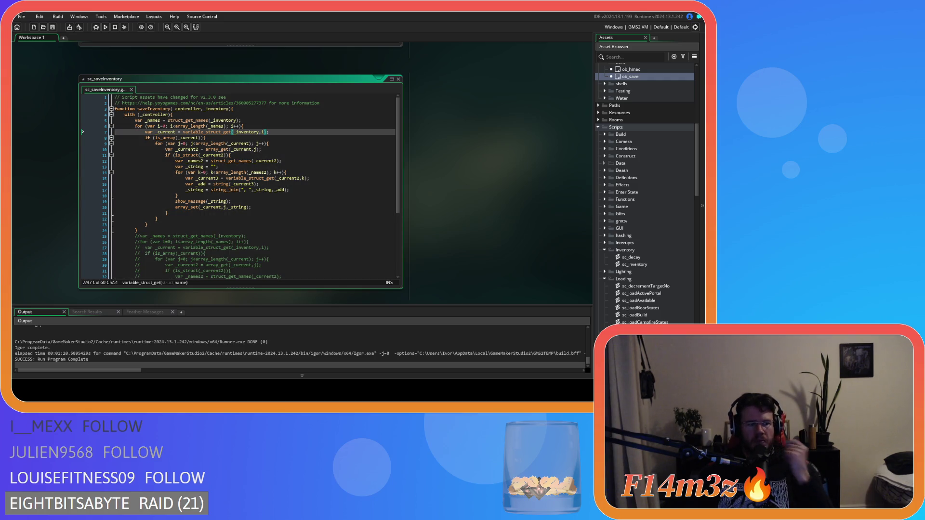
left_click(187, 172)
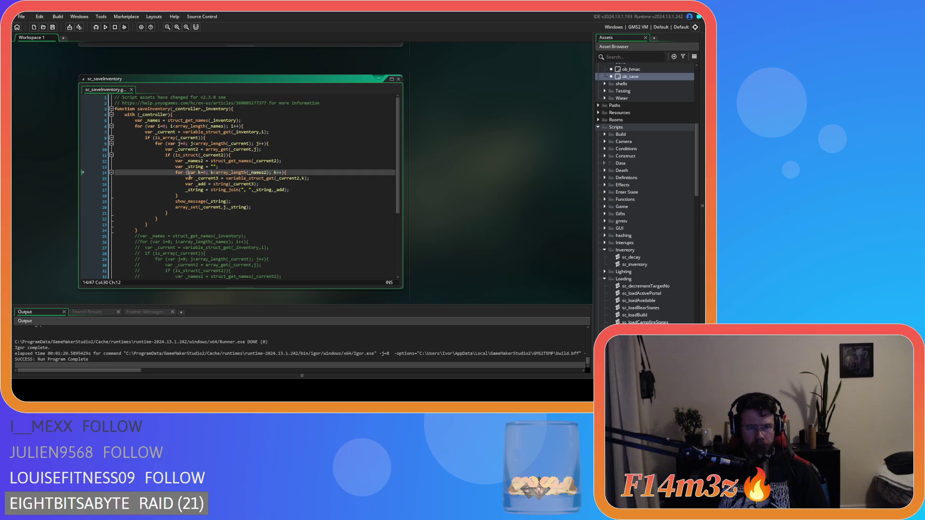
left_click(270, 144)
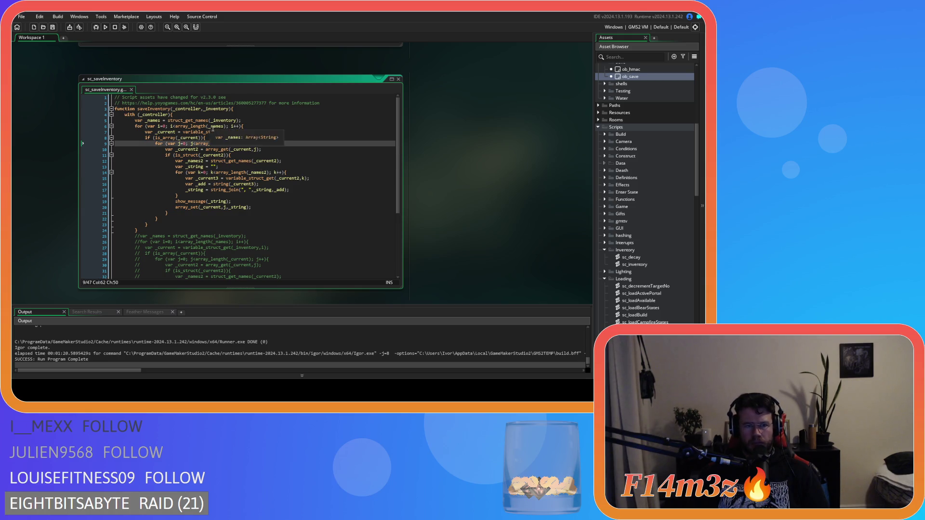
type("length(_current); j++){")
left_click(248, 127)
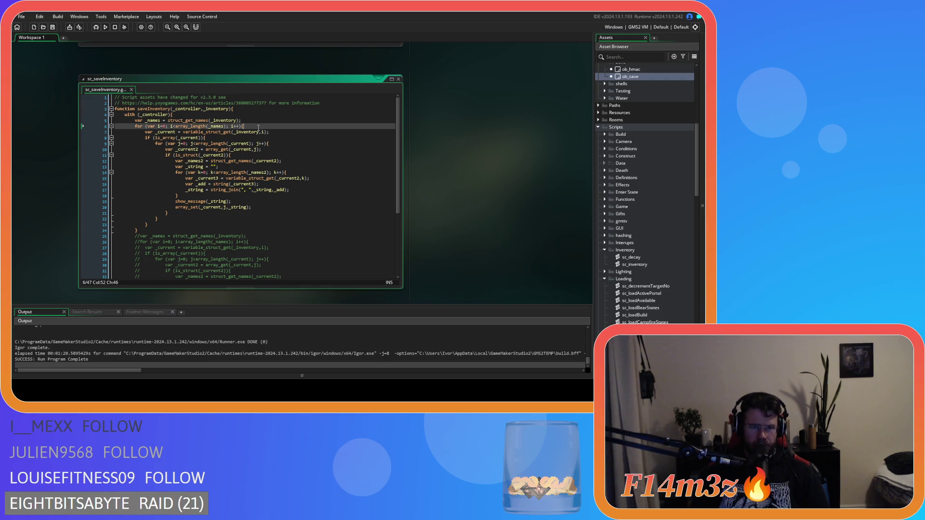
key("Return")
Add a new line 7 reading var _name = array_get(_names,i); in the outer loop.
type("var _ name")
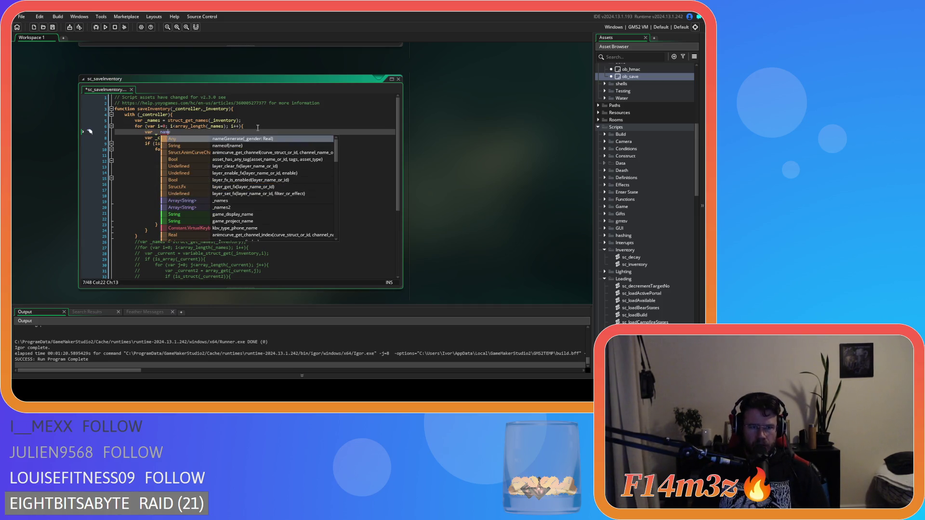
key("Escape")
key("BackSpace")
key("End")
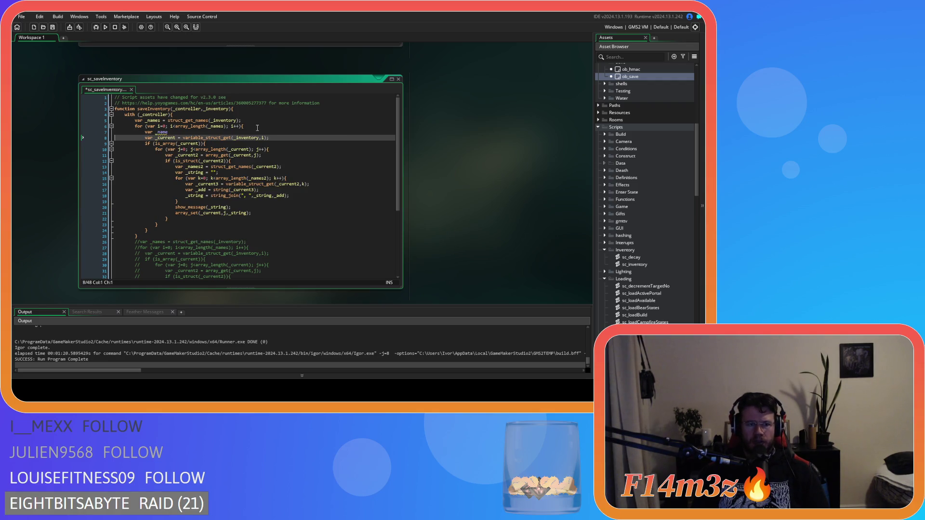
type("= array_g")
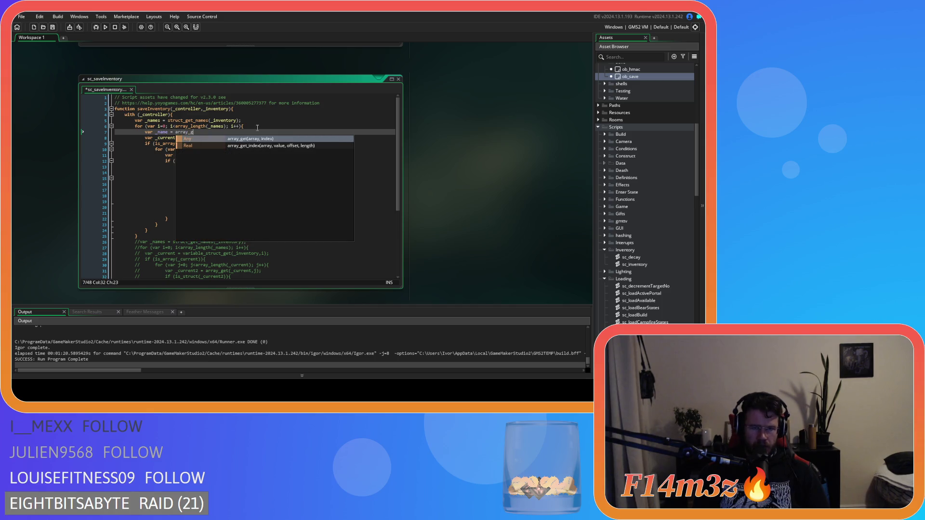
key("Return")
type("_names,i")
left_click(257, 127)
left_click(258, 135)
type(";")
Change variable_struct_get(_inventory,i) to use _name, save, and select the _name line for copying.
left_click(262, 138)
key("Delete")
type("_name")
left_click(198, 149)
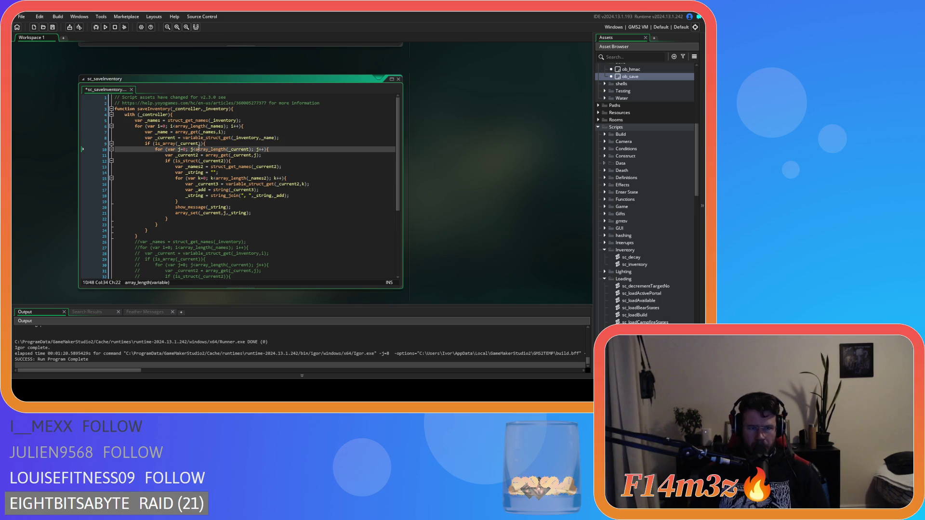
key("ctrl+s")
left_click(265, 174)
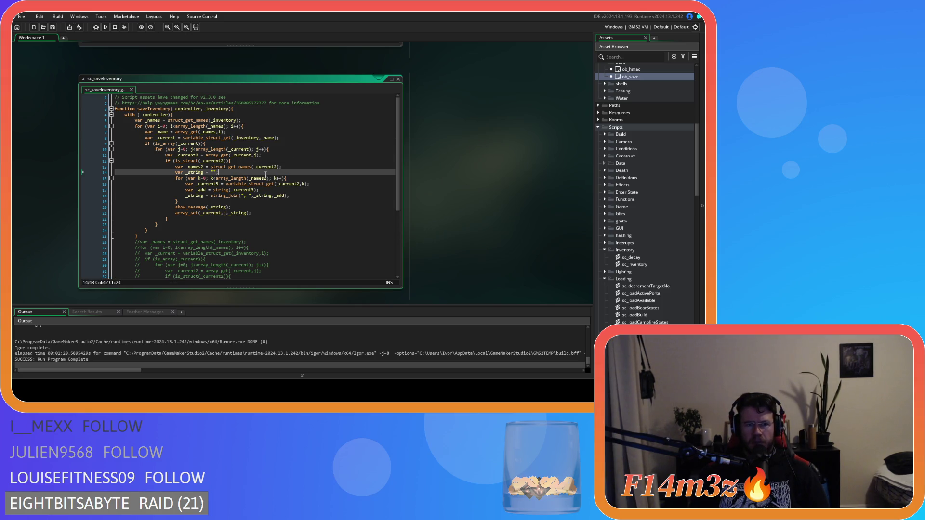
left_click_drag(225, 132, 146, 132)
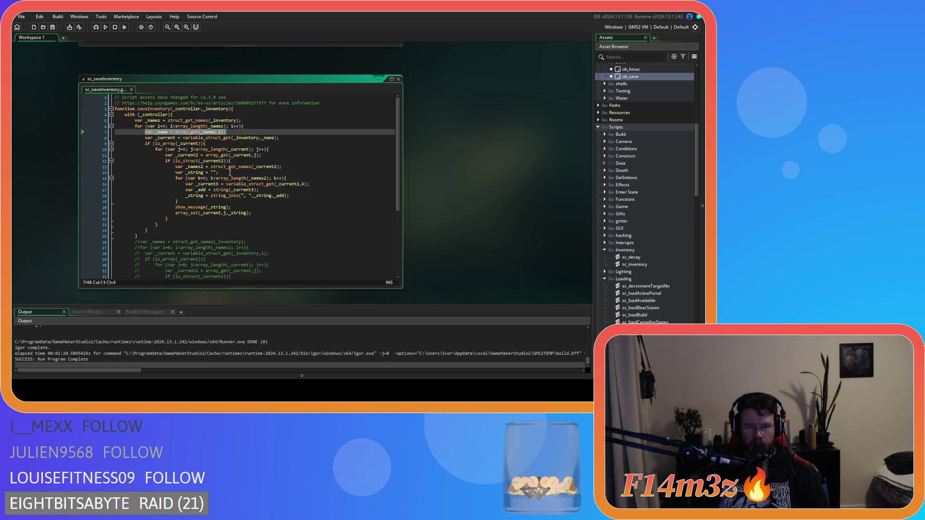
Paste the _name line into the k loop and edit it to var _name2 = array_get(_names2,k);.
left_click(294, 178)
key("Return")
type("var _name = array_get(_names,i);")
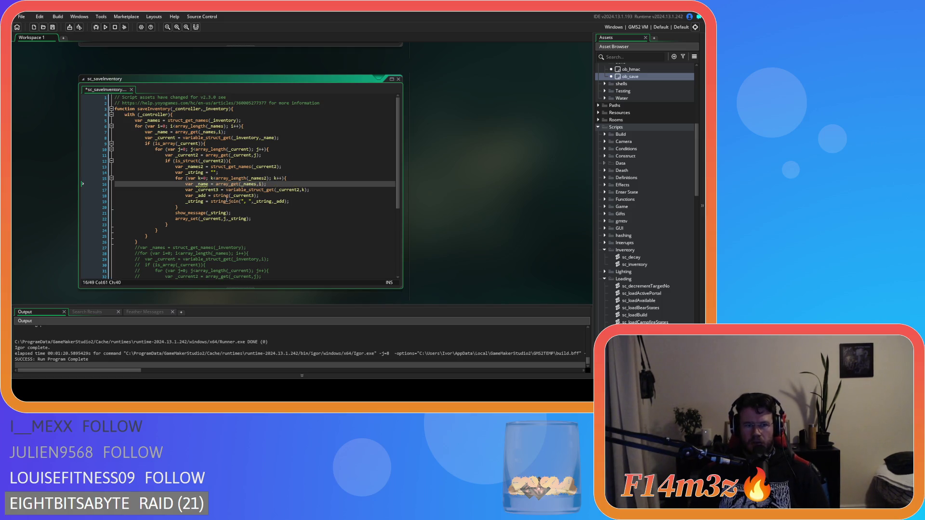
left_click(210, 184)
type("2")
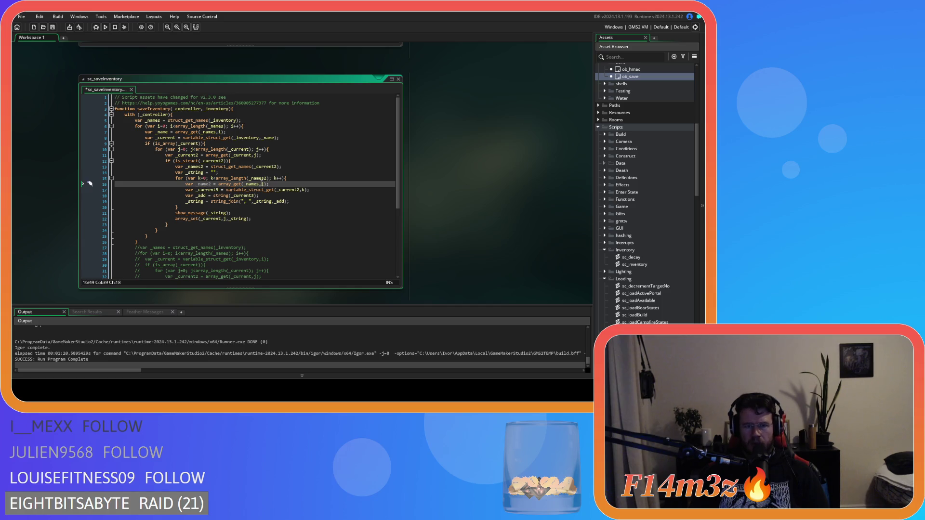
left_click(244, 184)
key("Right")
left_click(266, 184)
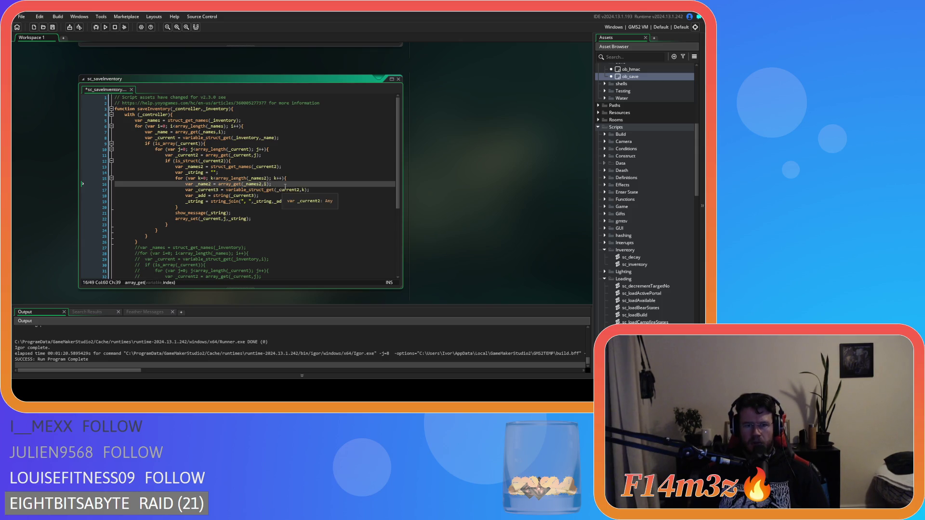
key("Delete")
type("k")
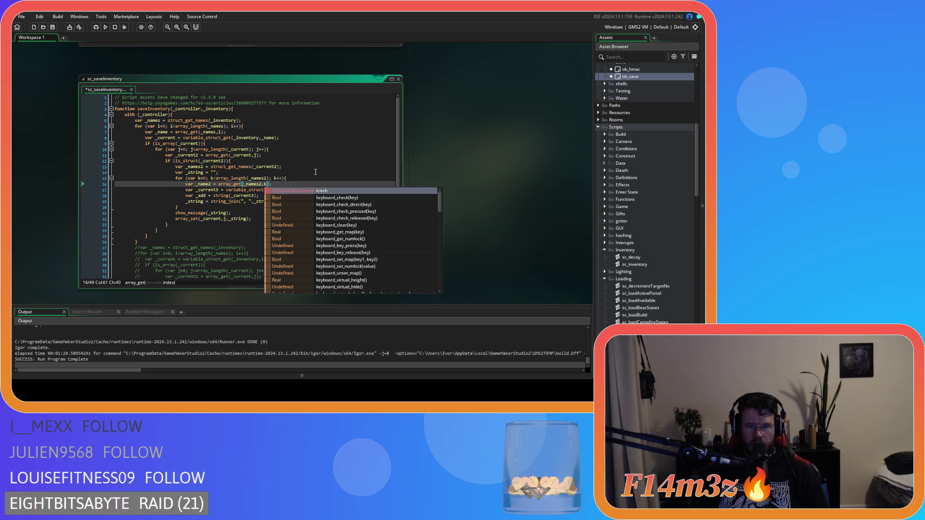
key("Escape")
key("Up")
key("Up")
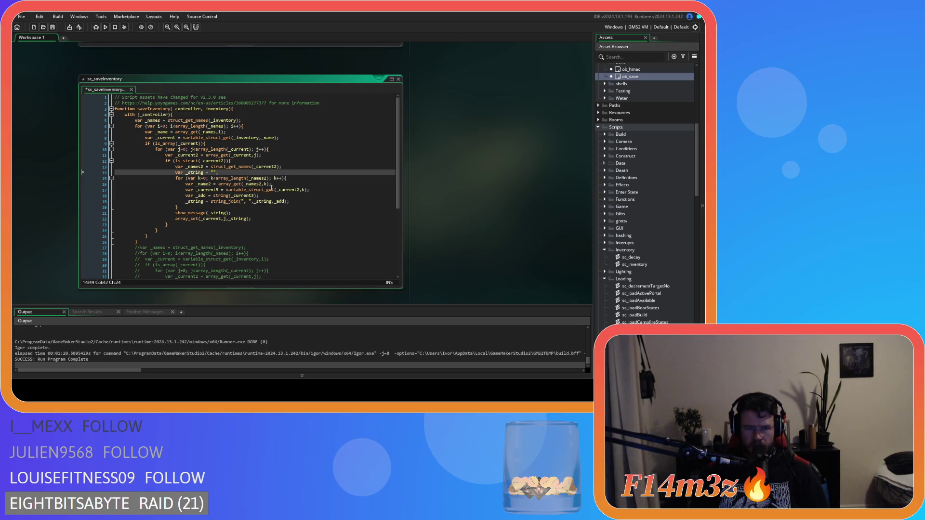
Replace the k index in variable_struct_get with _name2, save, and build and run the game.
double_click(302, 190)
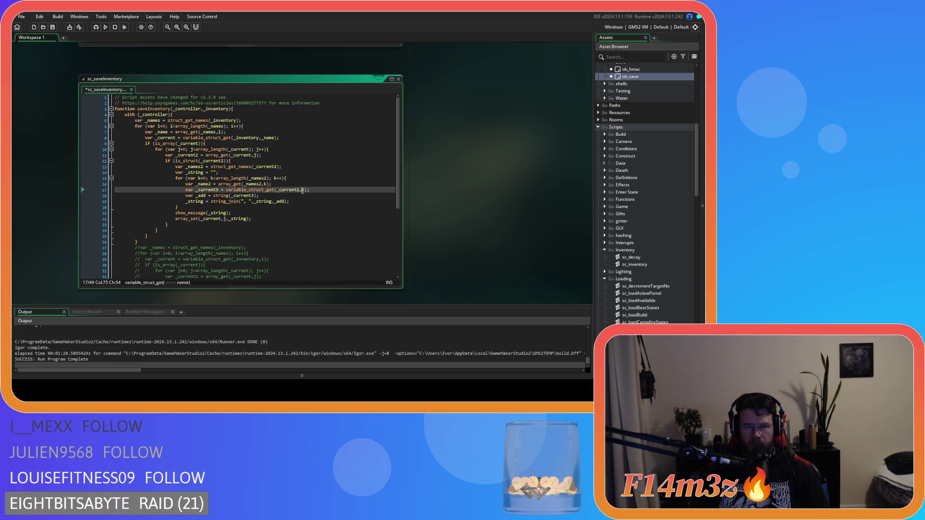
type("var _name = array_get(_names,i);")
key("ctrl+z")
type("_name2")
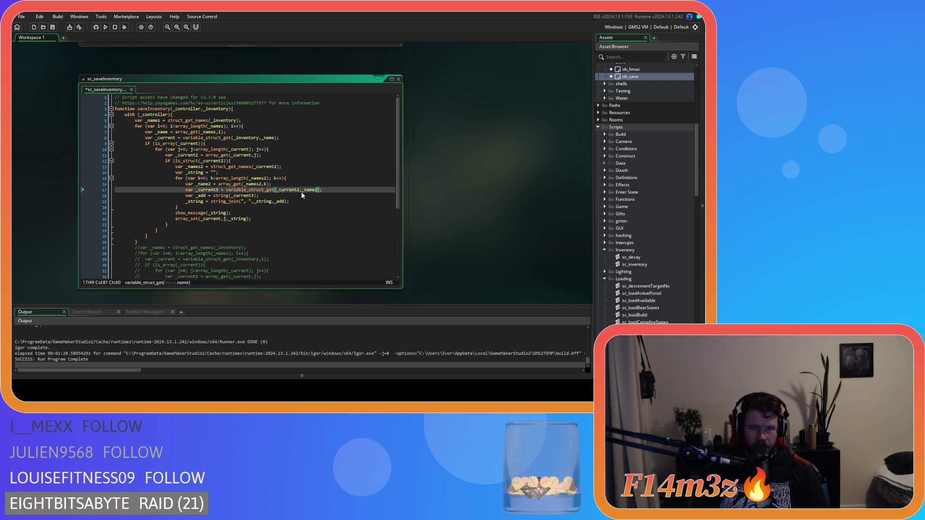
key("ctrl+s")
left_click(317, 217)
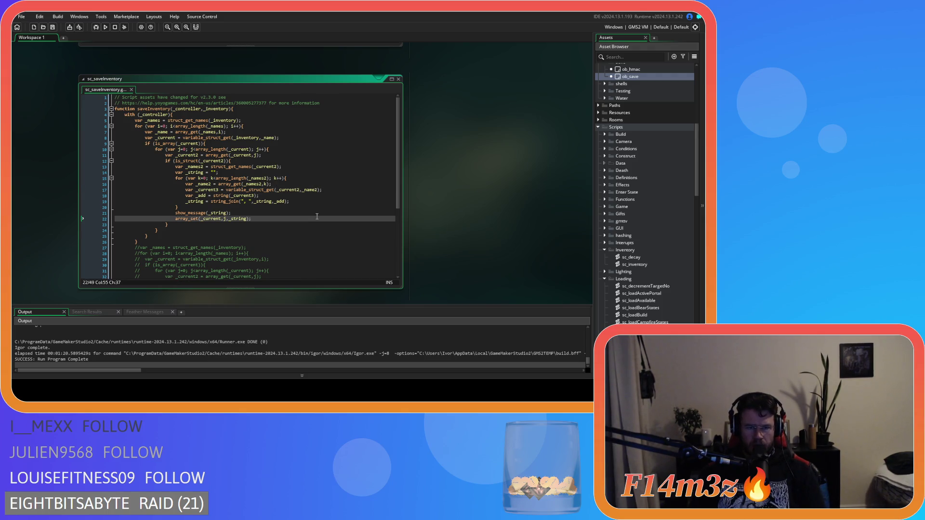
key("F5")
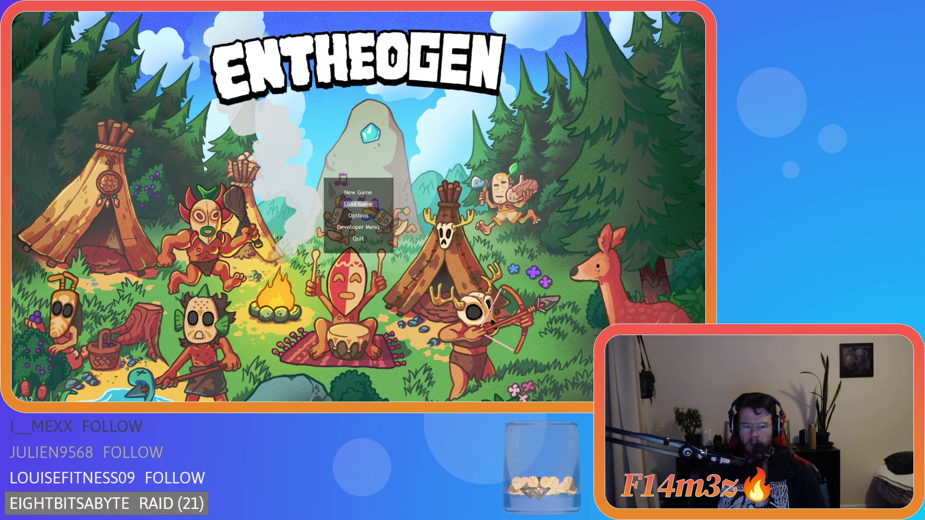
Choose Load Game on the Entheogen title menu and zoom into the village.
key("Return")
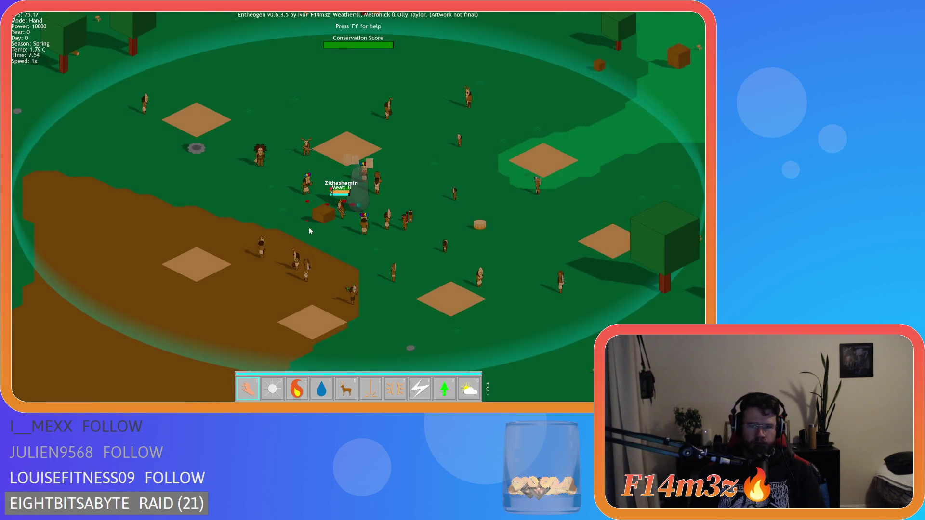
scroll(312, 165, "up", 5)
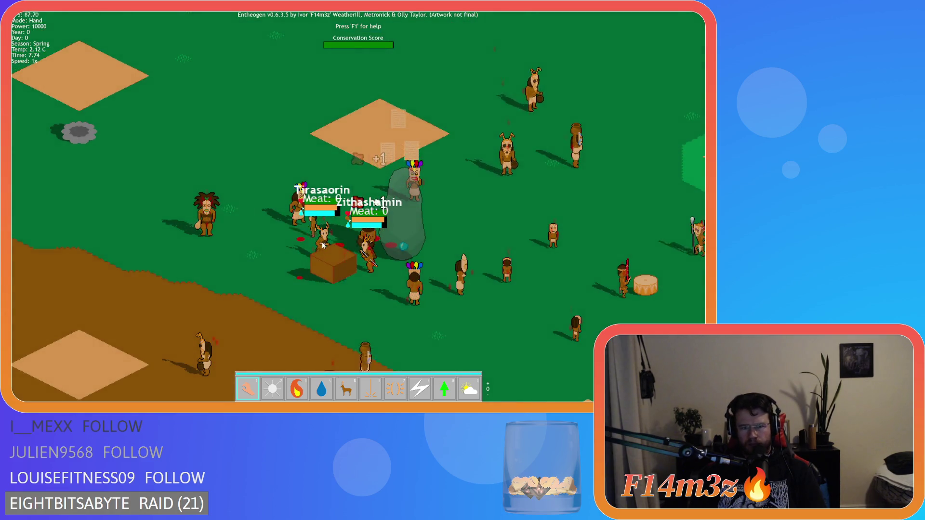
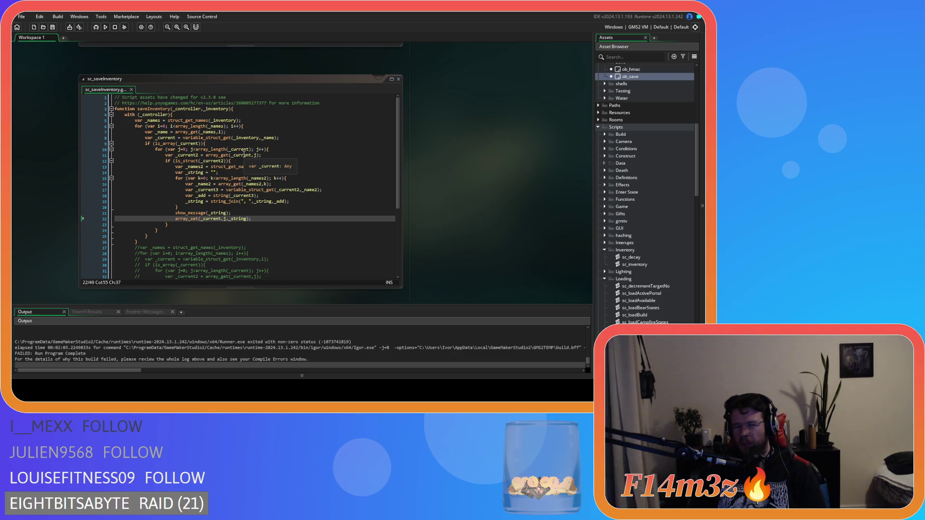
Review the save loops over the array and _names2, including the _current2 struct lookup.
left_click(353, 150)
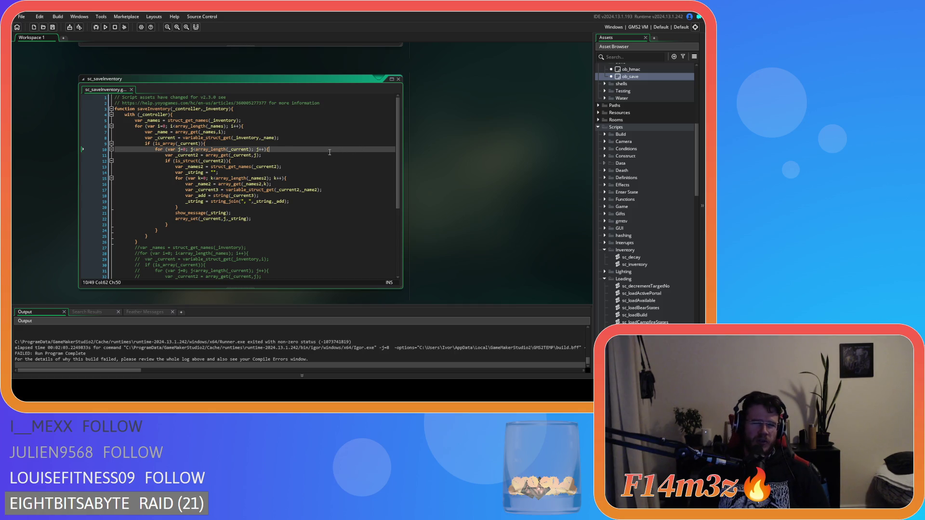
left_click(260, 228)
left_click(281, 239)
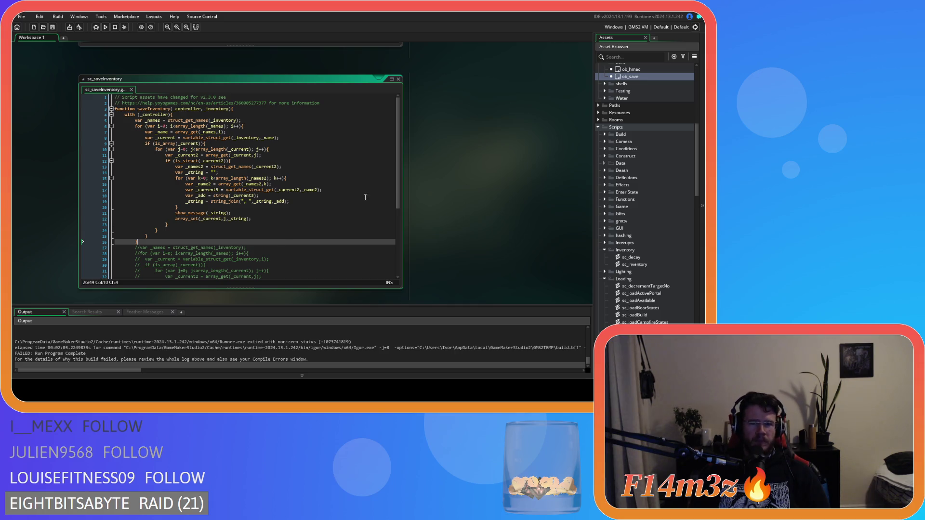
mouse_move(395, 187)
left_mouse_down()
mouse_move(406, 270)
mouse_move(380, 222)
mouse_move(366, 140)
mouse_move(356, 212)
mouse_move(337, 217)
mouse_move(315, 197)
left_mouse_up()
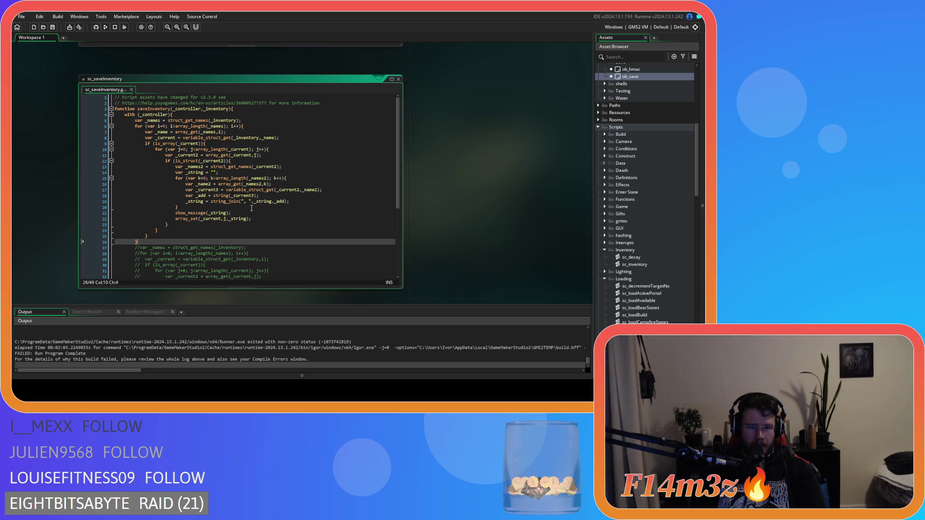
left_click(251, 179)
type("\",_string,_add);")
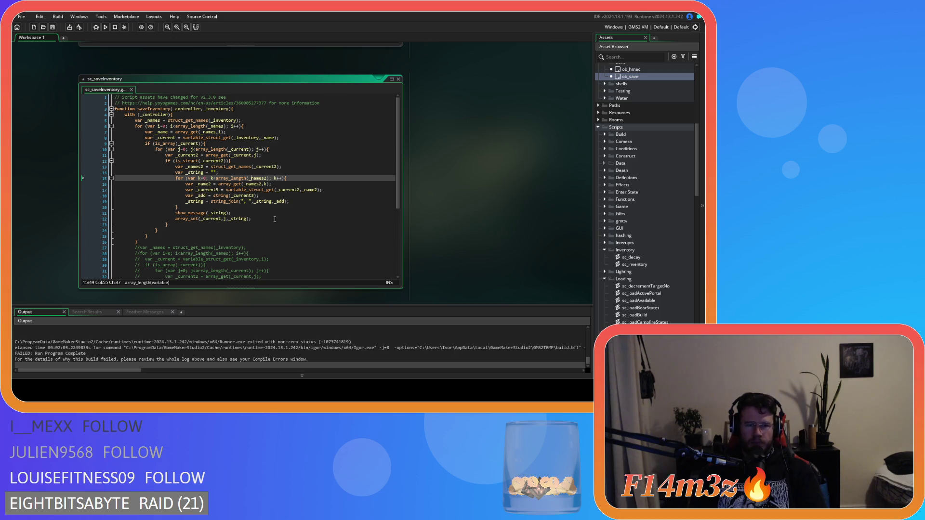
mouse_move(235, 203)
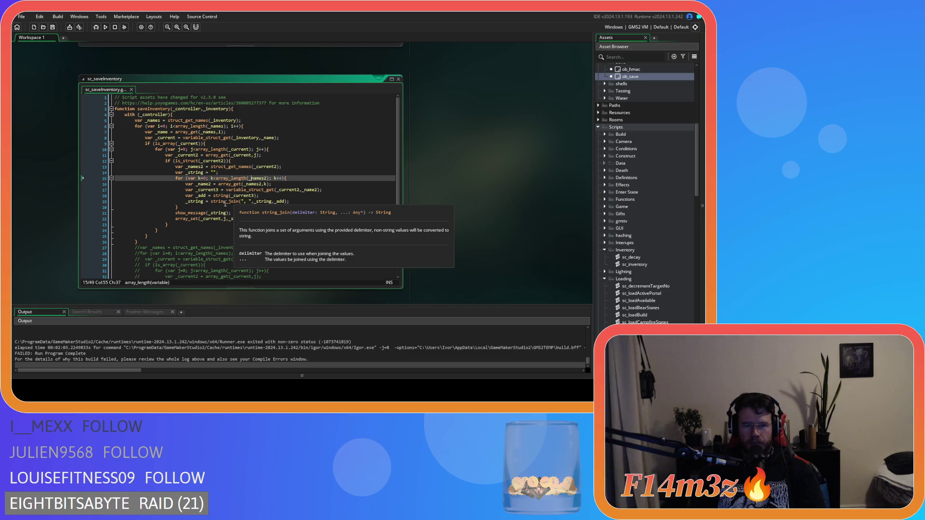
mouse_move(265, 186)
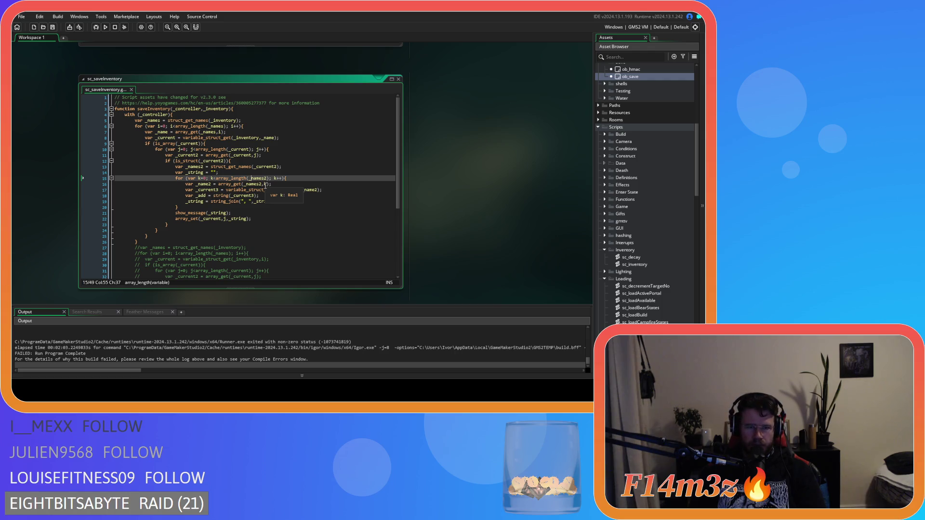
left_click(288, 189)
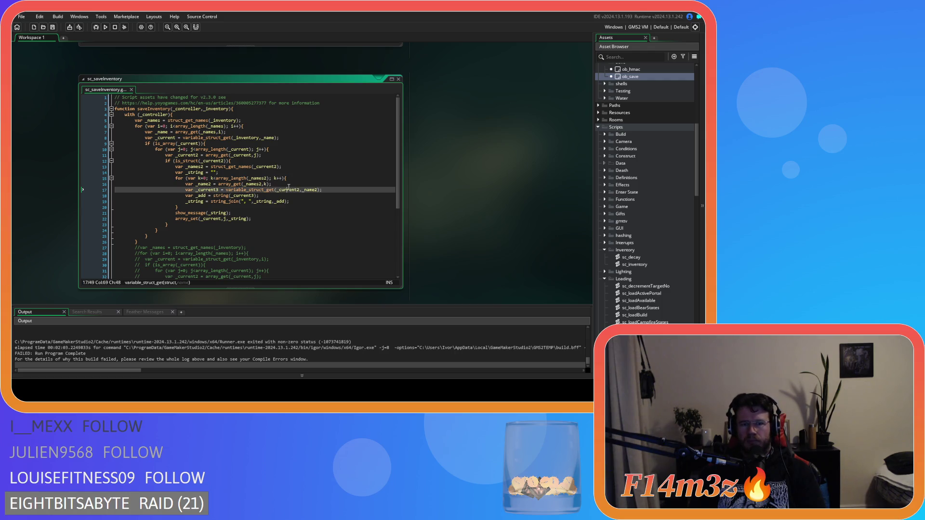
left_click(286, 184)
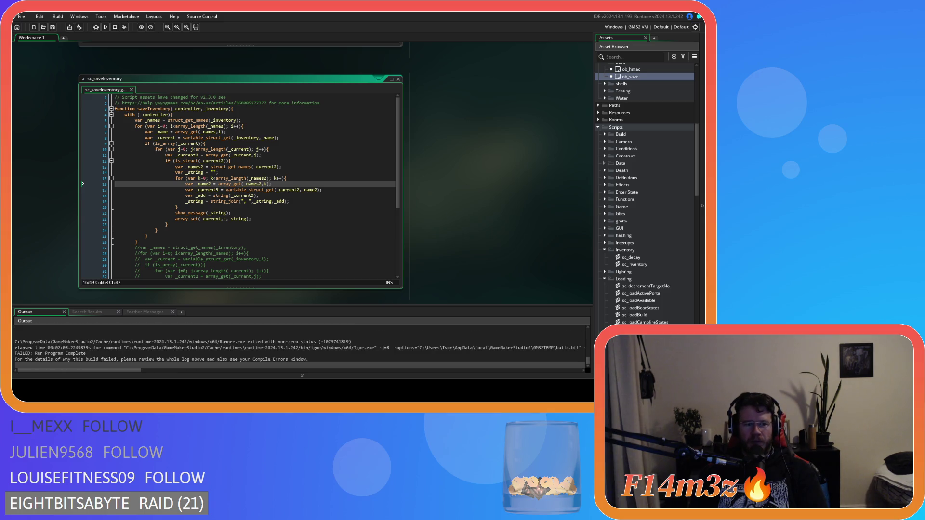
Change line 21's show_message to show_debug_message(_string), save, and build and run the game.
left_click(243, 202)
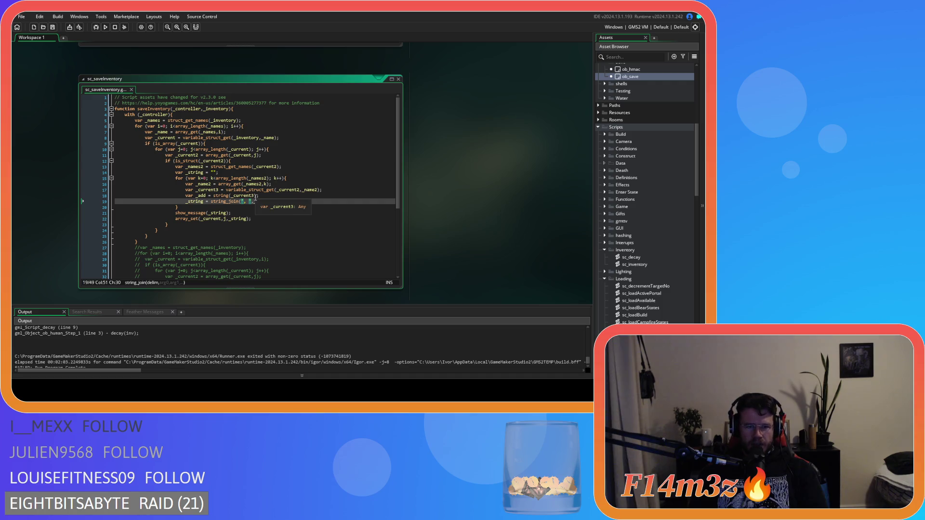
left_click(237, 213)
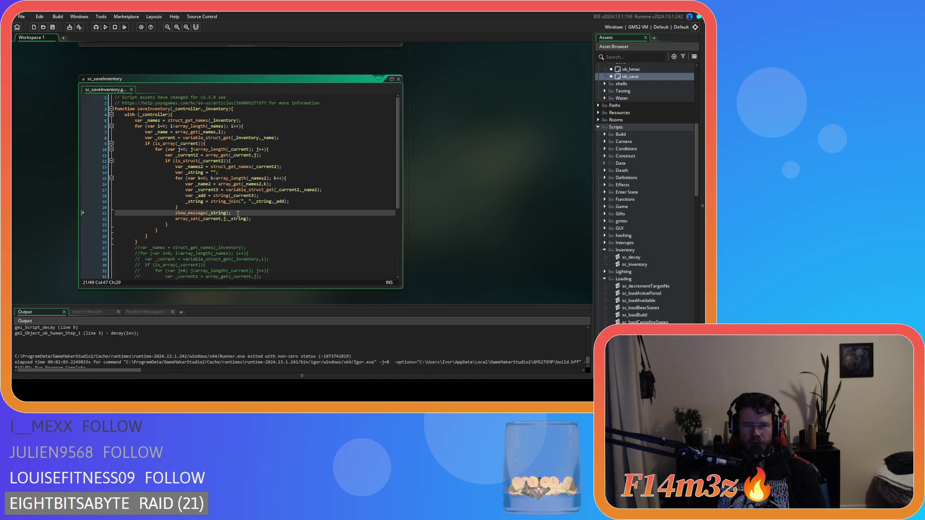
left_click_drag(237, 213, 175, 214)
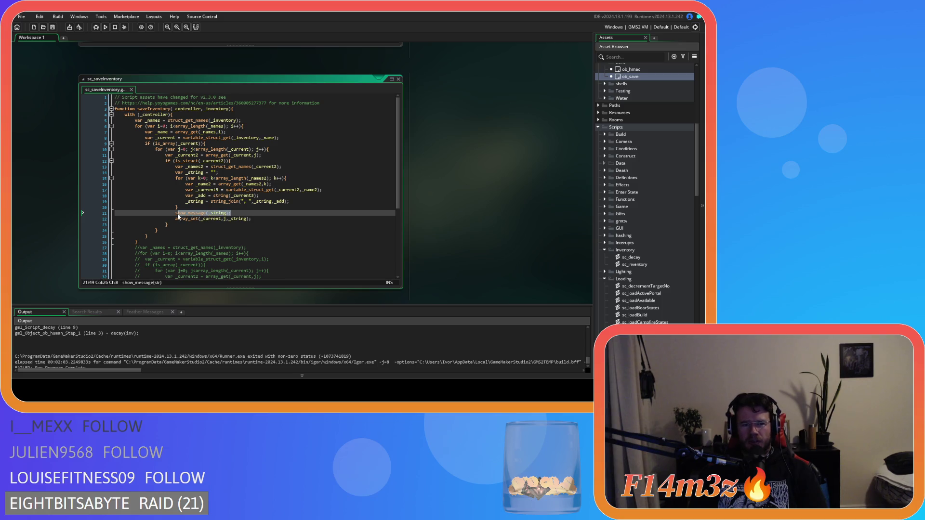
left_click(234, 210)
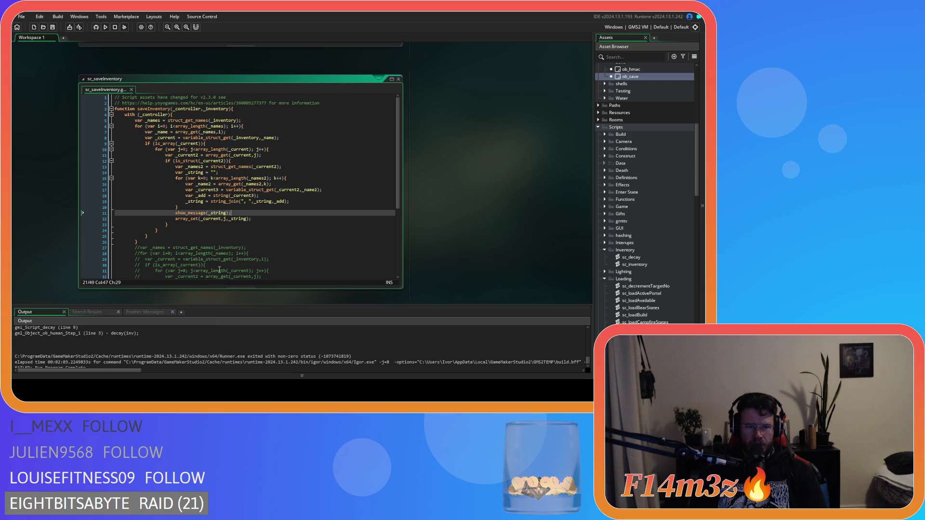
left_click(204, 212)
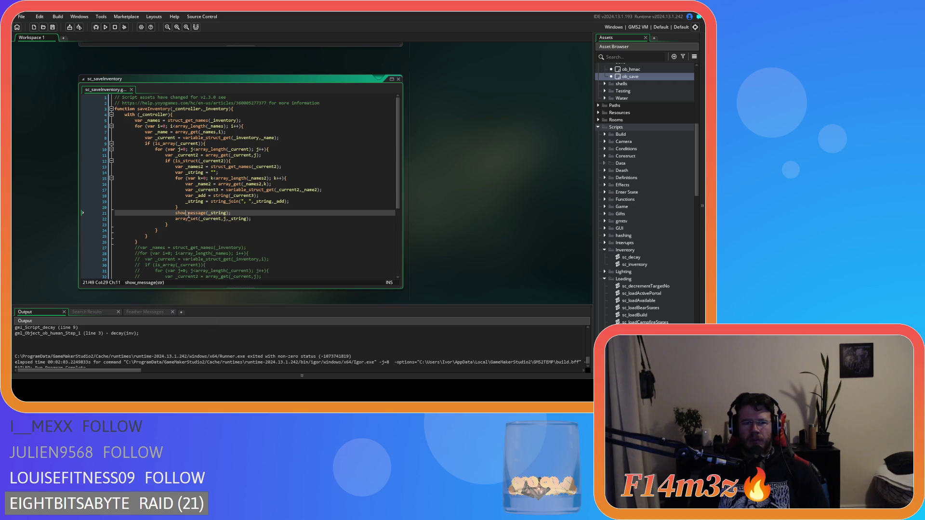
type("debug_")
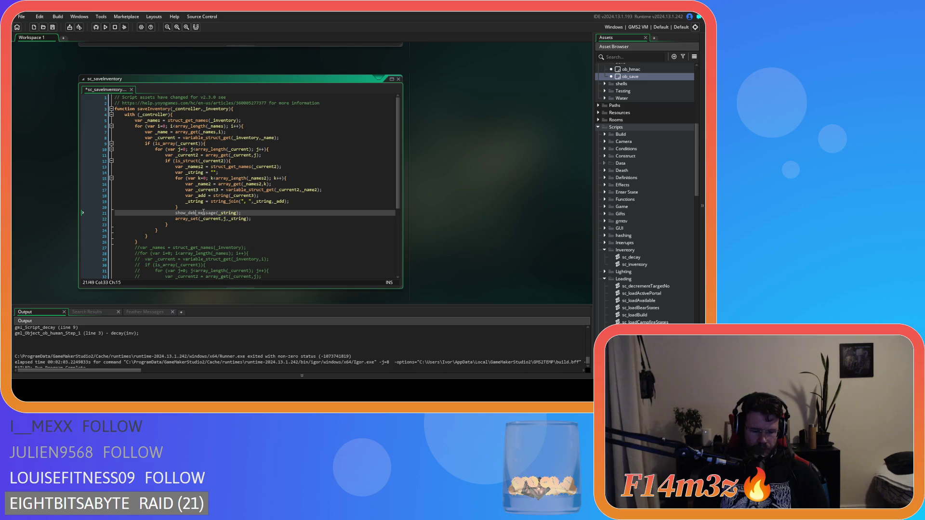
key("End")
key("ctrl+s")
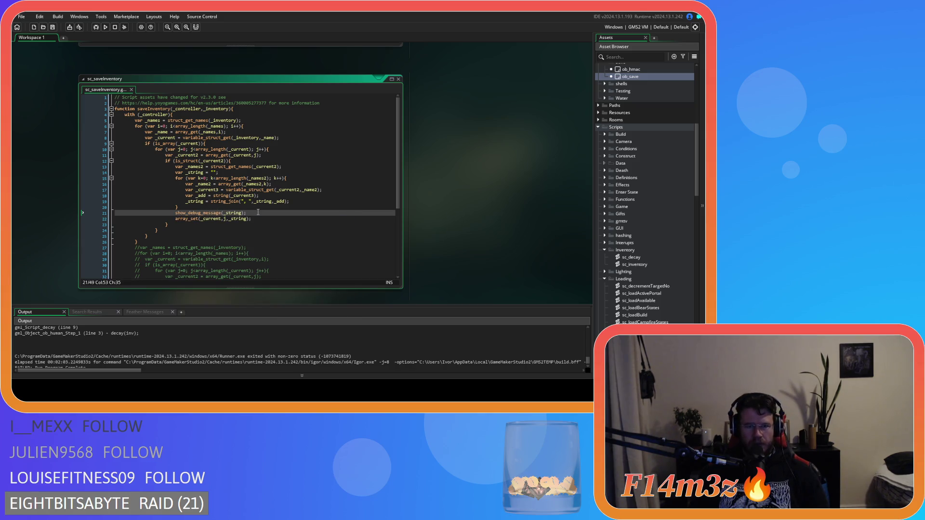
key("F5")
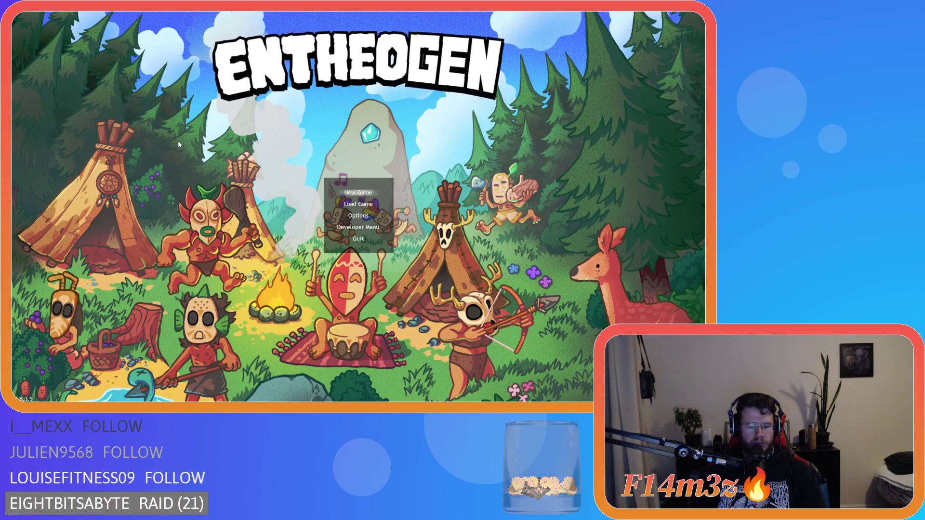
Start a New Game from the Entheogen title menu and wait for the world to generate.
key("Return")
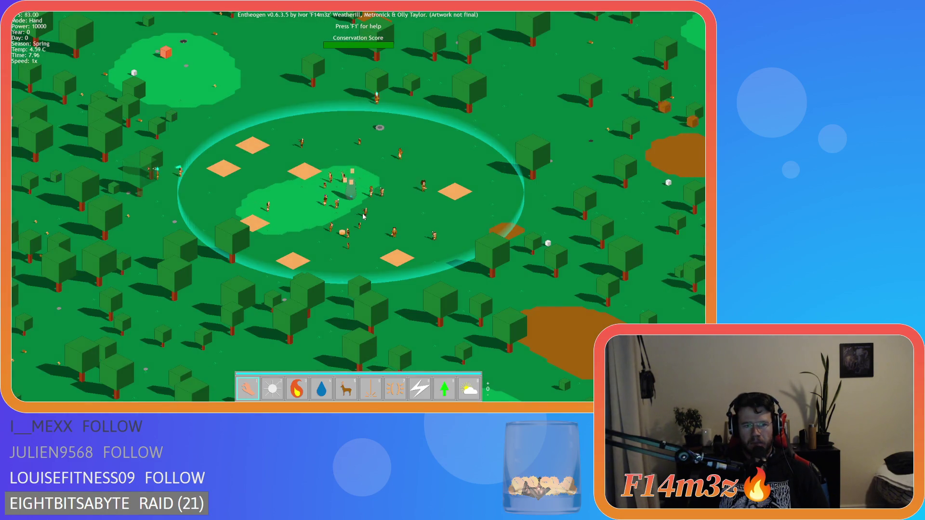
scroll(352, 217, "up", 3)
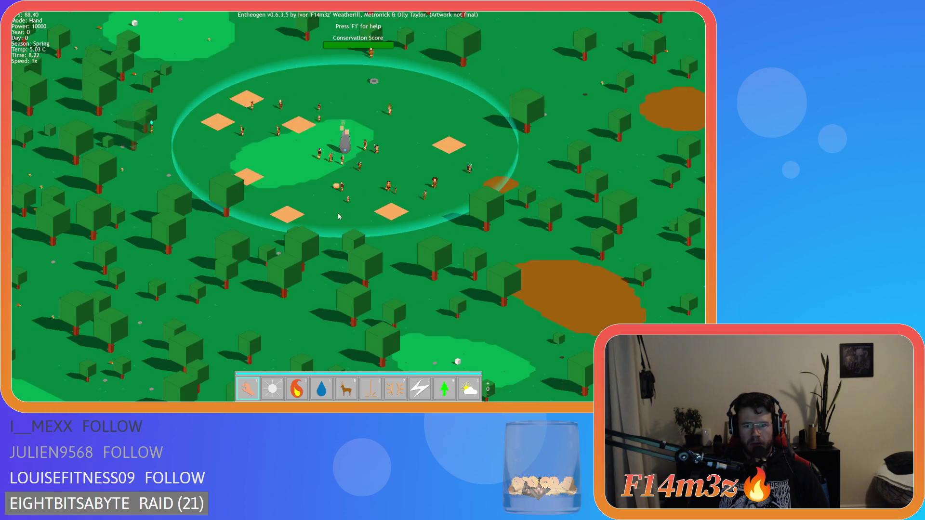
Follow a hunter via the Tribe panel, quicksave with F5, then switch back to the IDE.
left_click(290, 175)
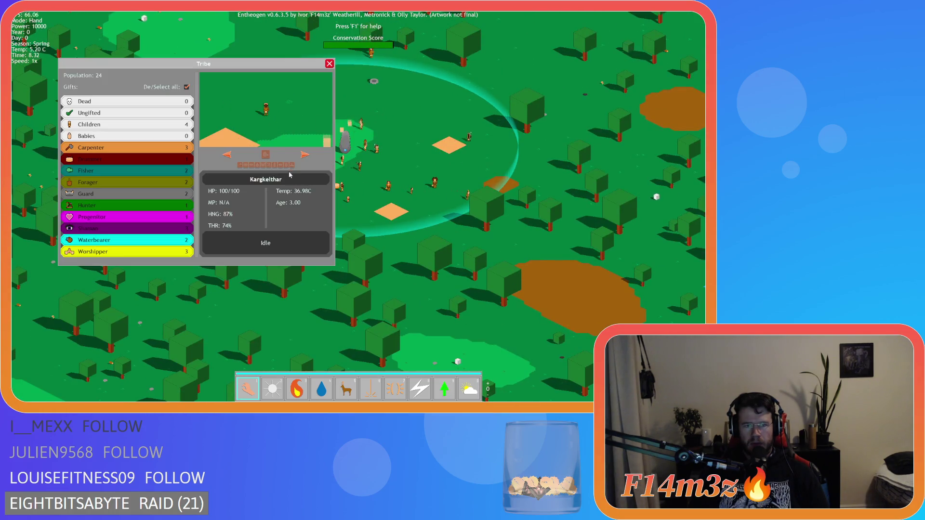
left_click(187, 86)
left_click(103, 207)
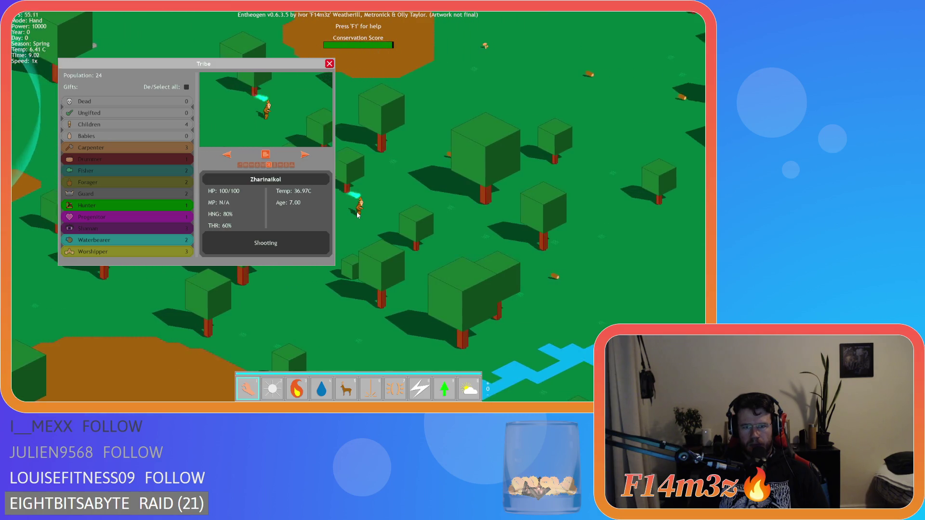
left_click(327, 80)
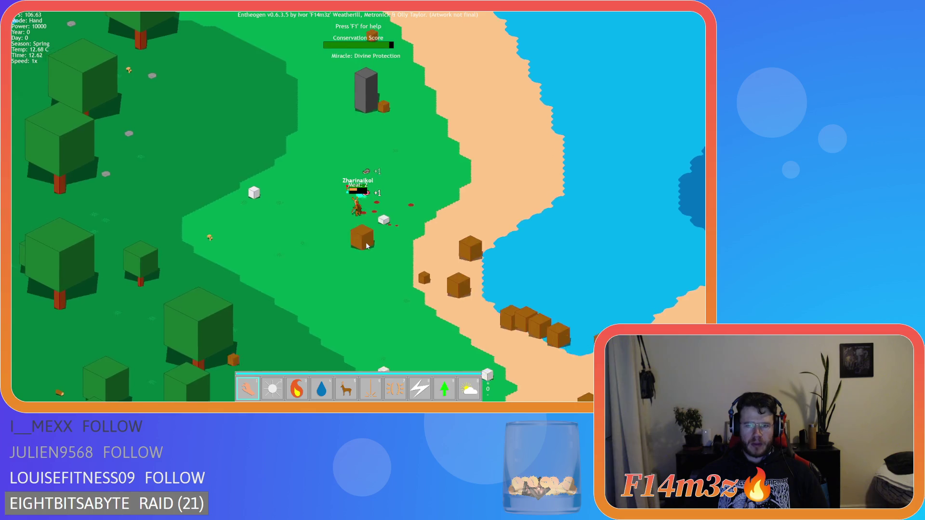
key("F5")
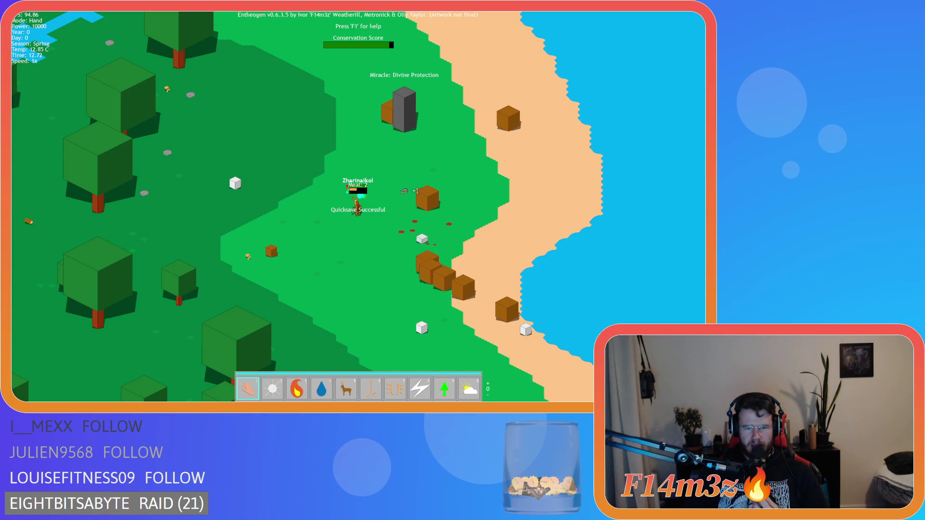
key("alt+Tab")
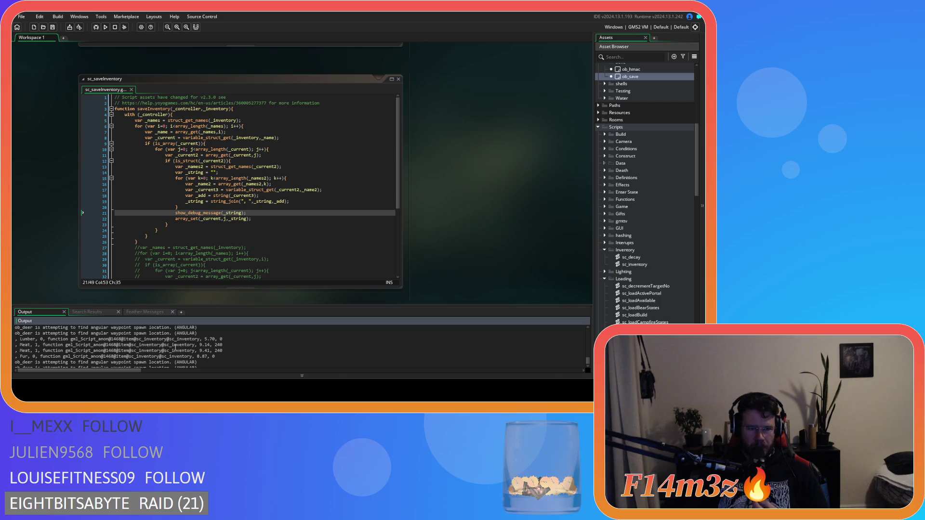
left_click(200, 334)
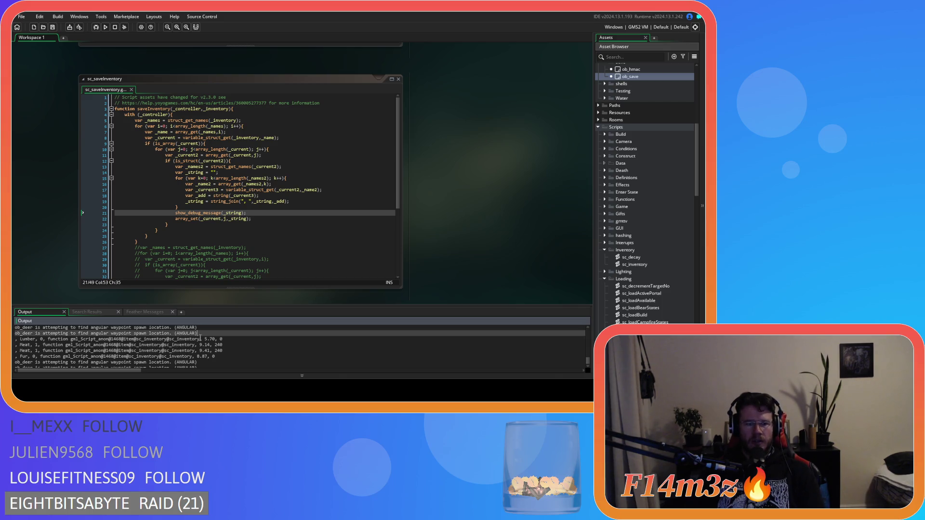
left_click(30, 340)
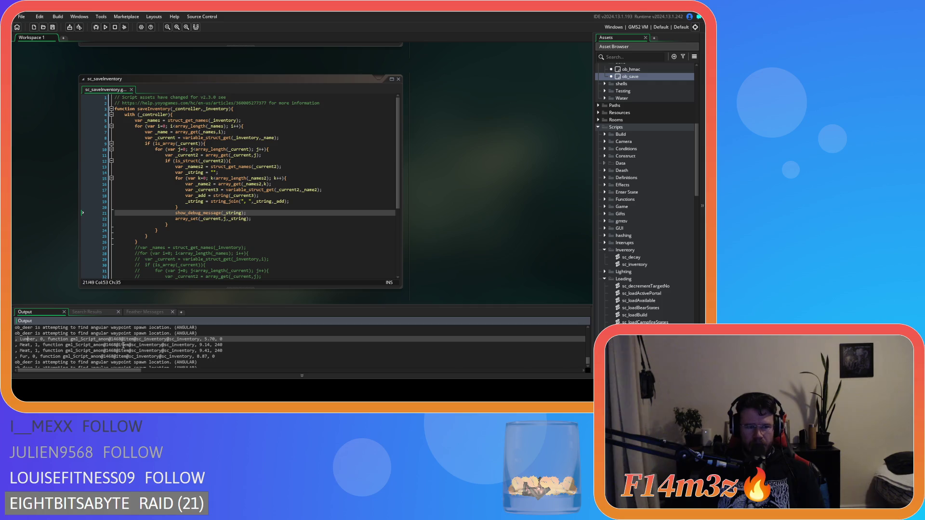
key("Right")
key("Right")
key("Right")
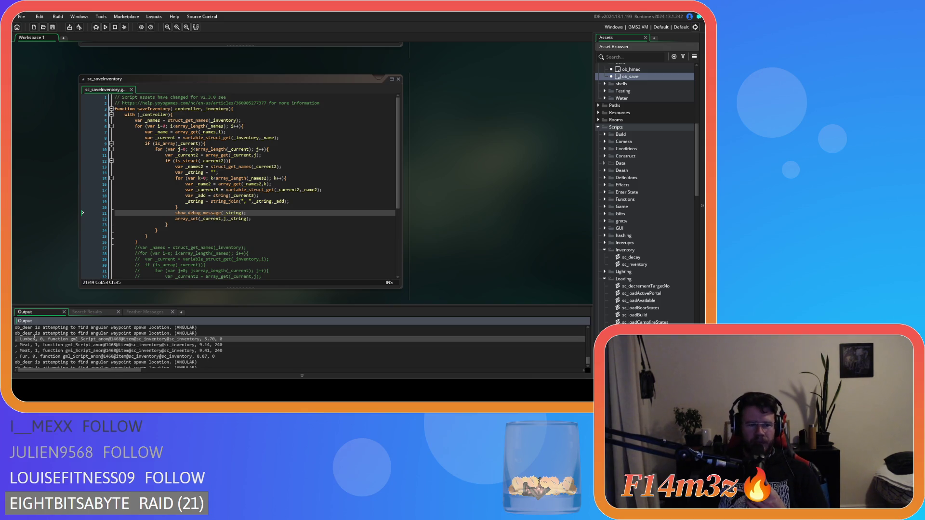
left_click(41, 338)
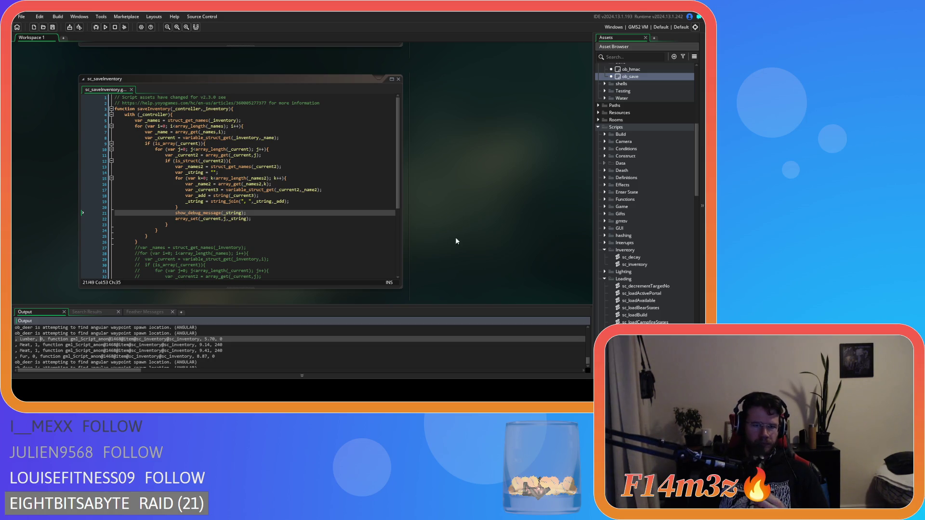
Inspect which parameters _info[1] and _info[2] fill in line 212's item( call, then close sc_loadCode.
scroll(457, 233, "down", 5)
scroll(444, 243, "down", 10)
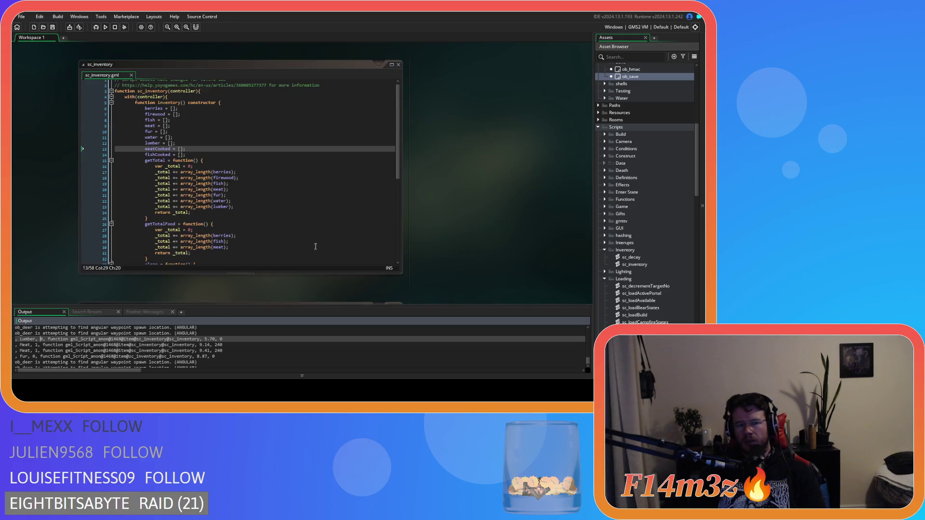
scroll(446, 247, "down", 5)
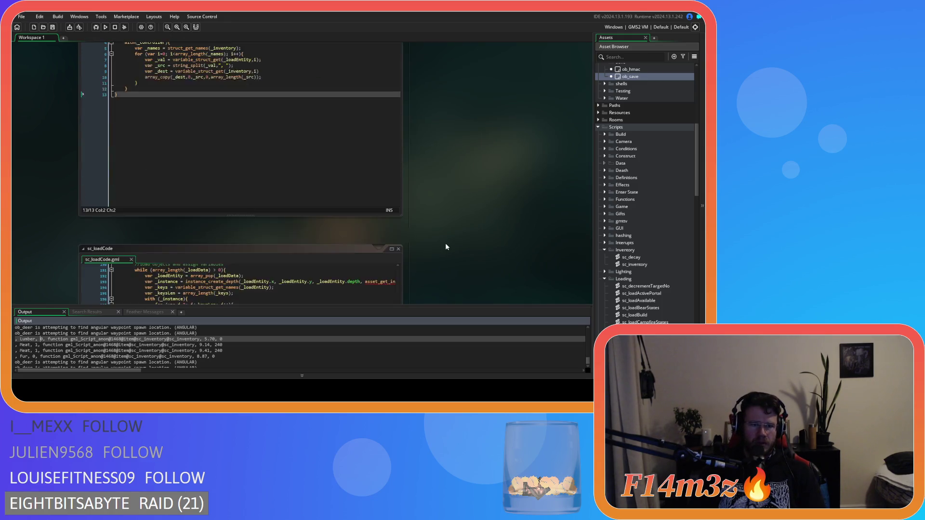
scroll(444, 229, "up", 3)
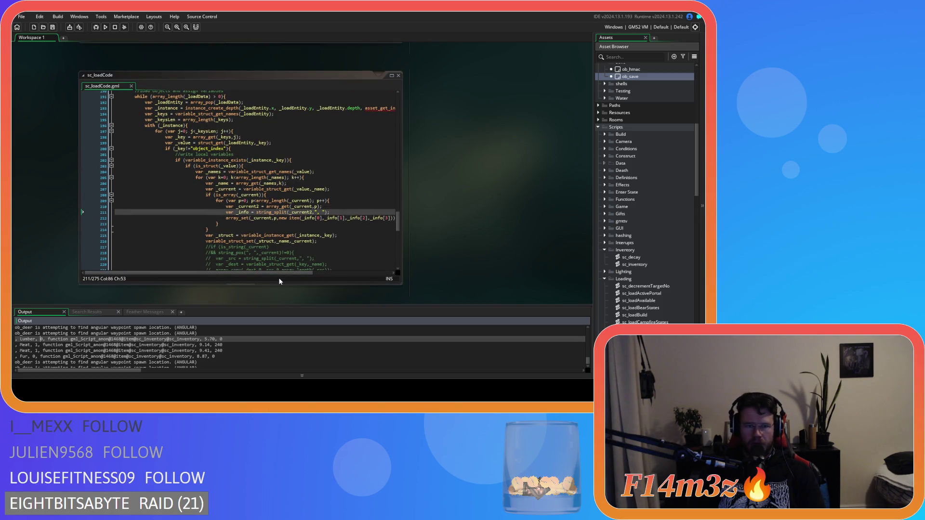
mouse_move(274, 274)
left_mouse_down()
mouse_move(316, 275)
mouse_move(293, 272)
mouse_move(305, 269)
left_mouse_up()
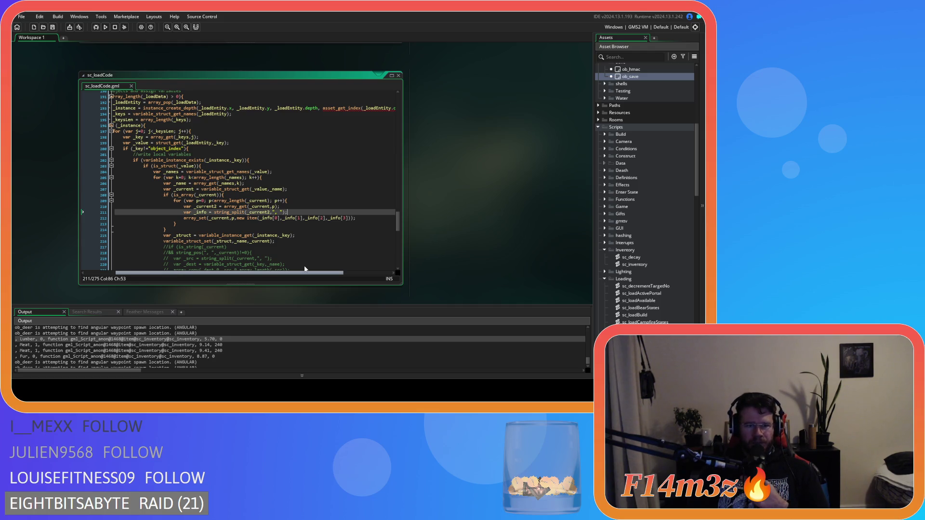
scroll(305, 269, "left", 2)
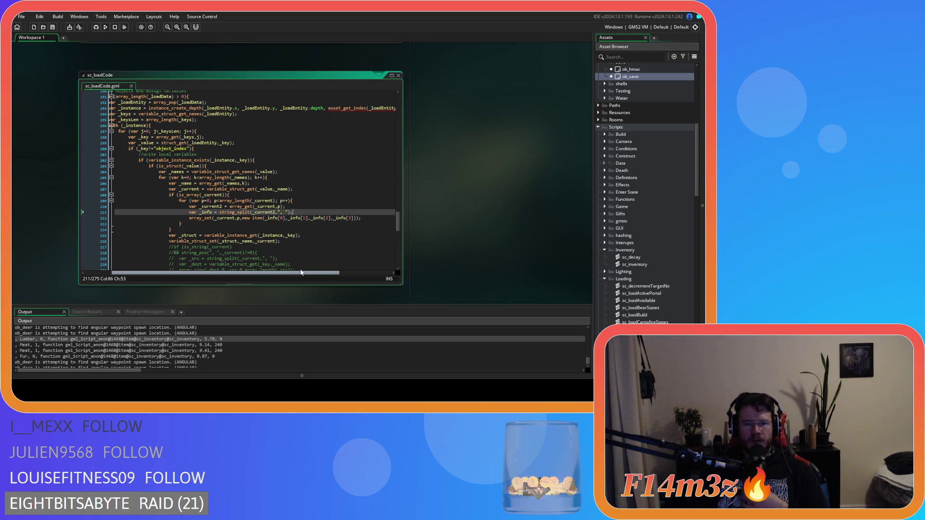
left_click(268, 218)
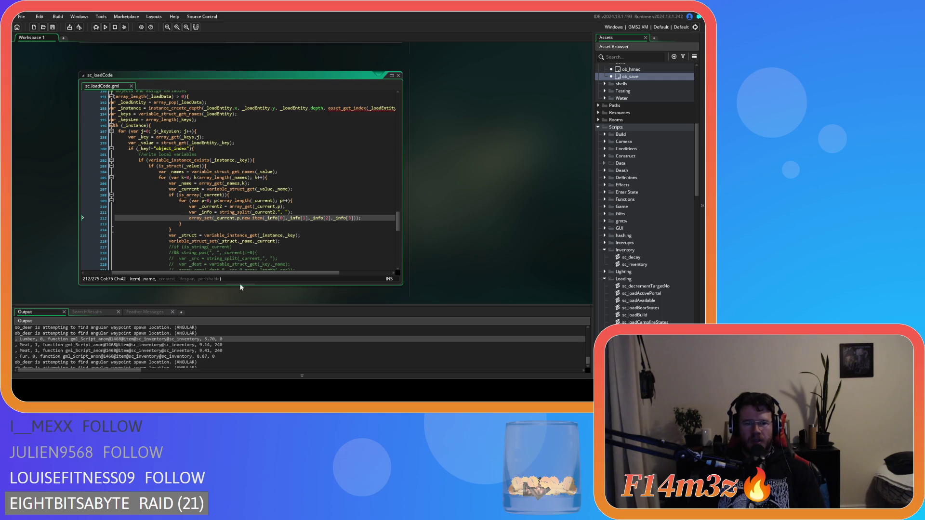
left_click(288, 218)
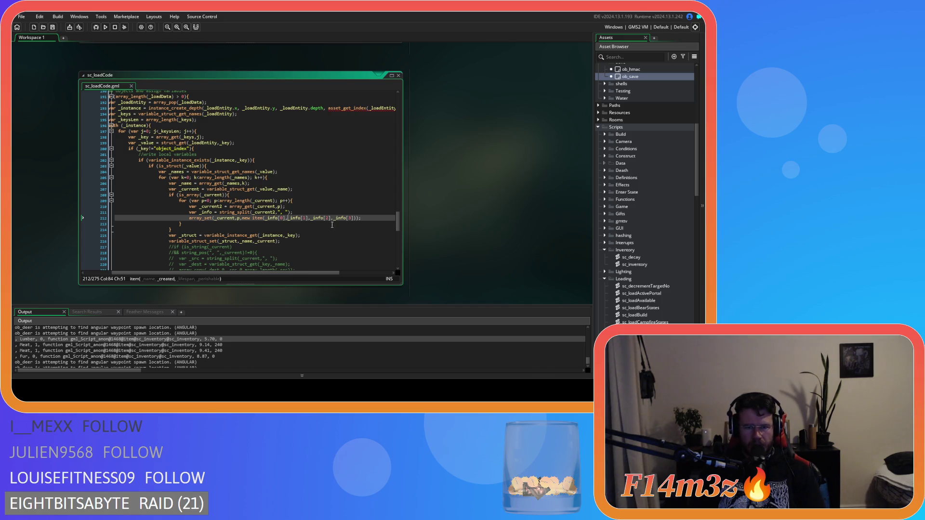
left_click(310, 219)
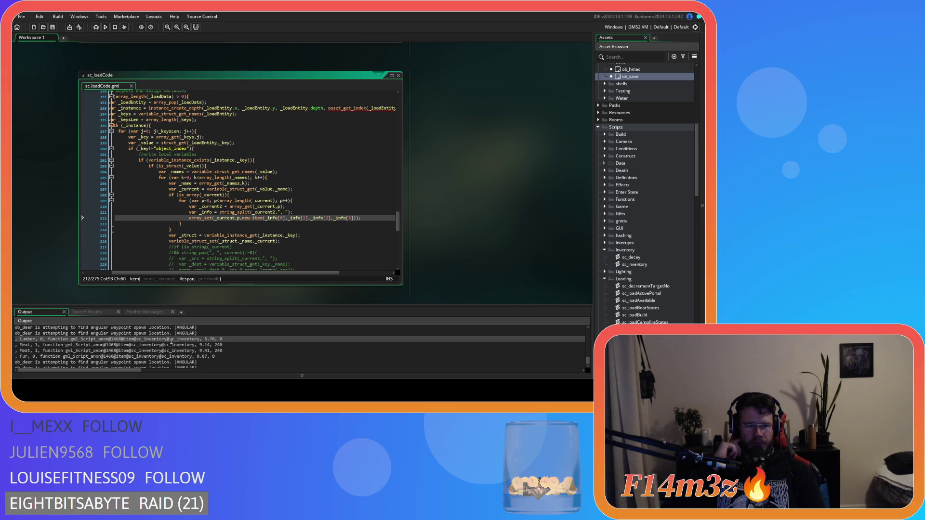
key("ctrl+w")
key("ctrl+w")
key("ctrl+w")
key("ctrl+w")
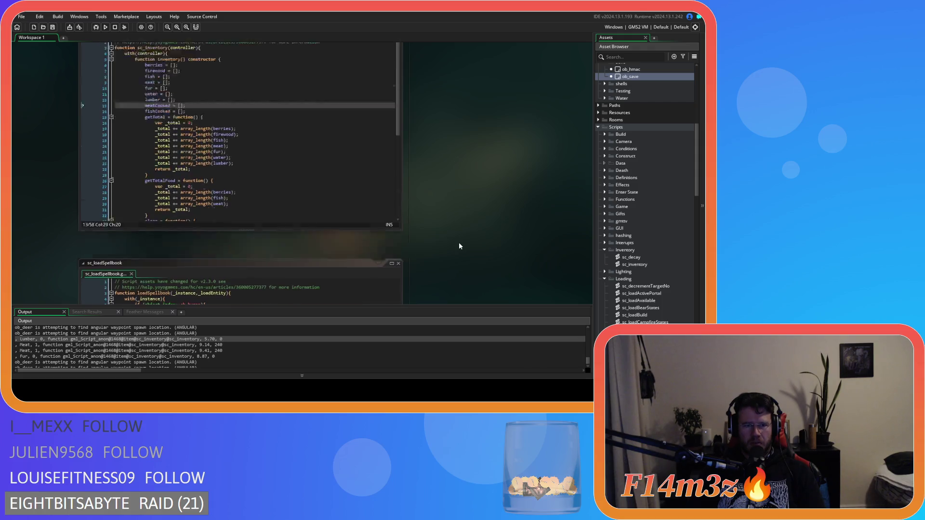
Close sc_inventory and scroll the workspace down toward ob_human's Create code.
key("ctrl+w")
key("ctrl+w")
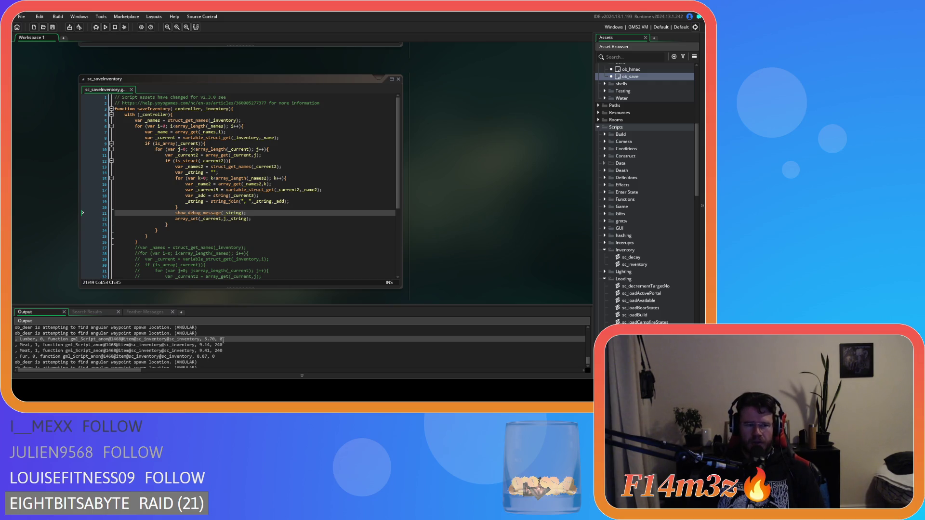
scroll(513, 224, "down", 15)
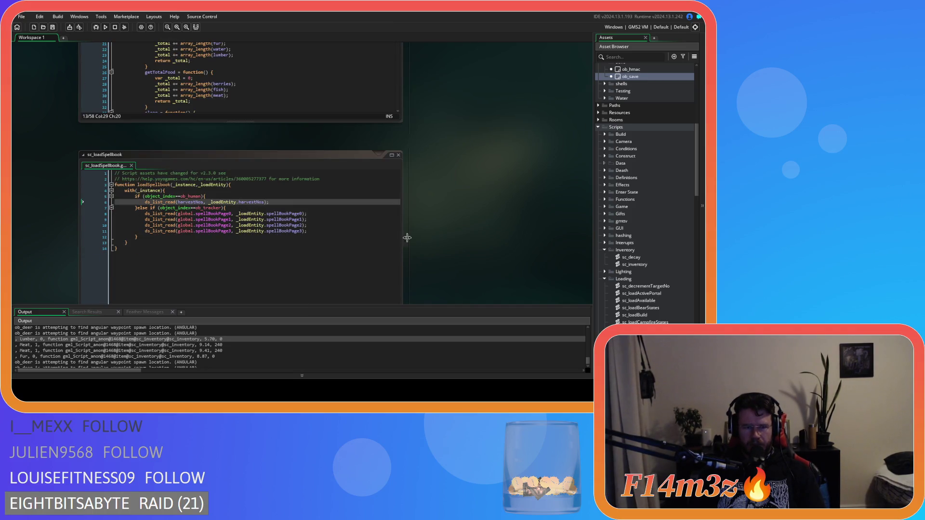
scroll(411, 241, "down", 10)
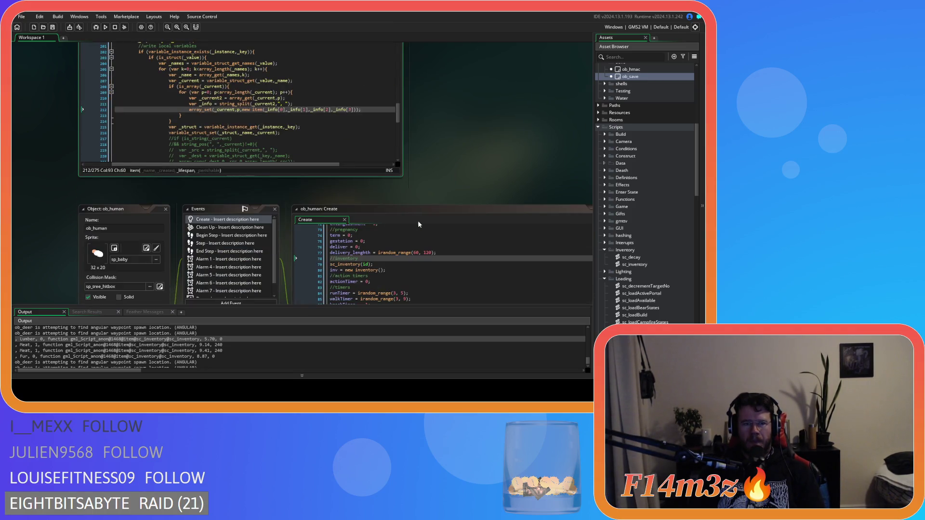
left_click(264, 109)
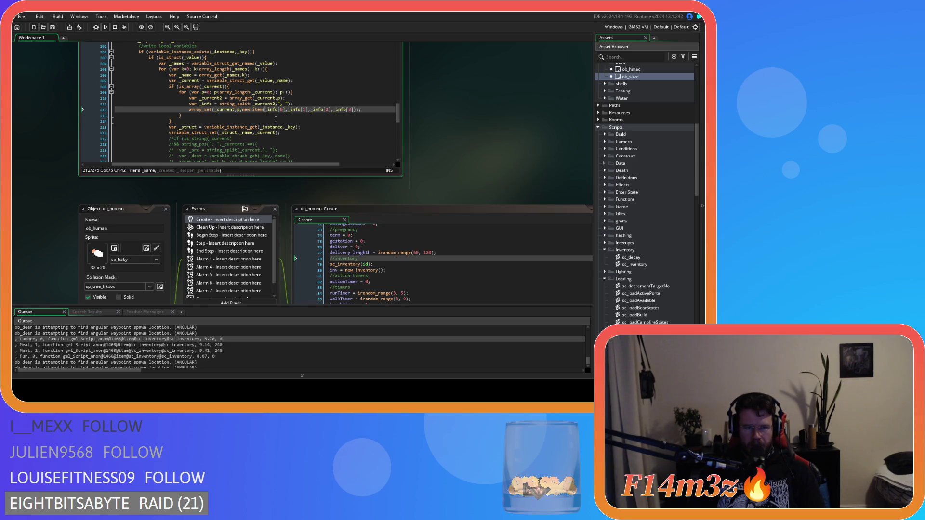
left_click(288, 109)
left_click(312, 110)
left_click(335, 110)
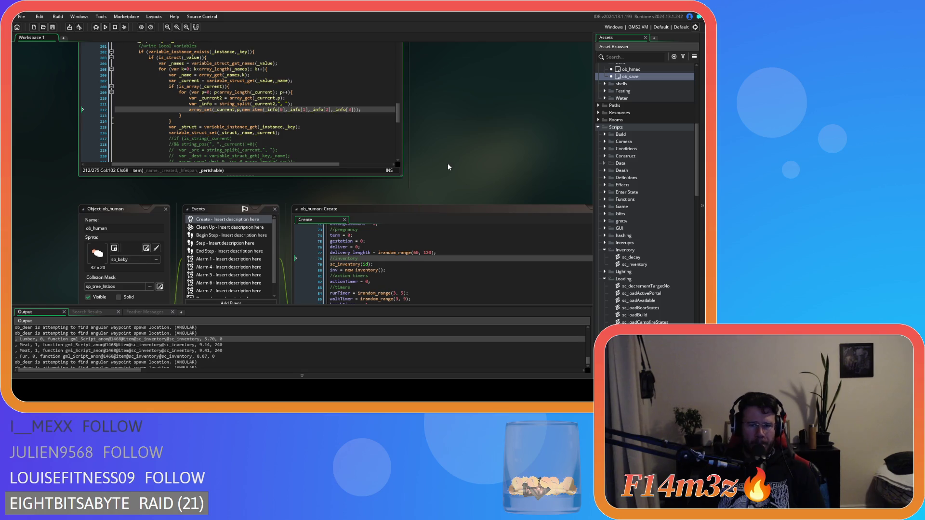
scroll(447, 163, "down", 3)
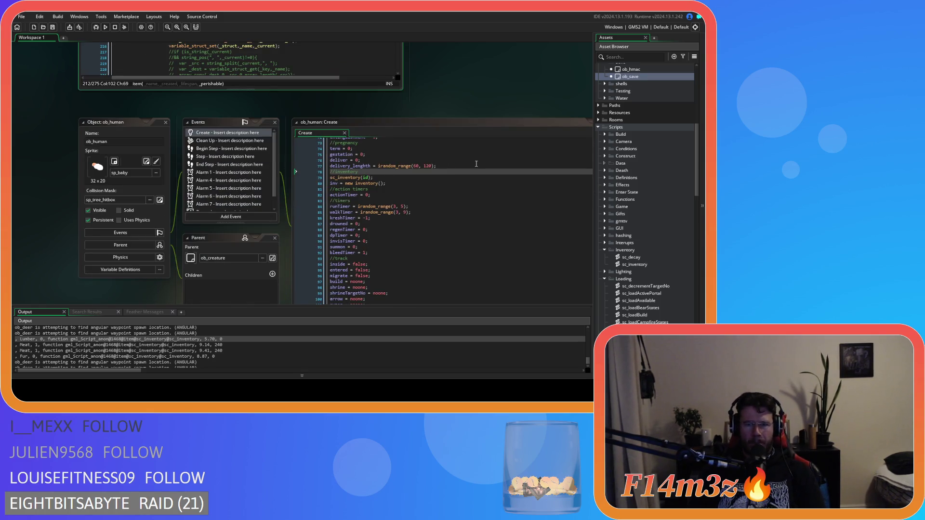
scroll(472, 100, "down", 2)
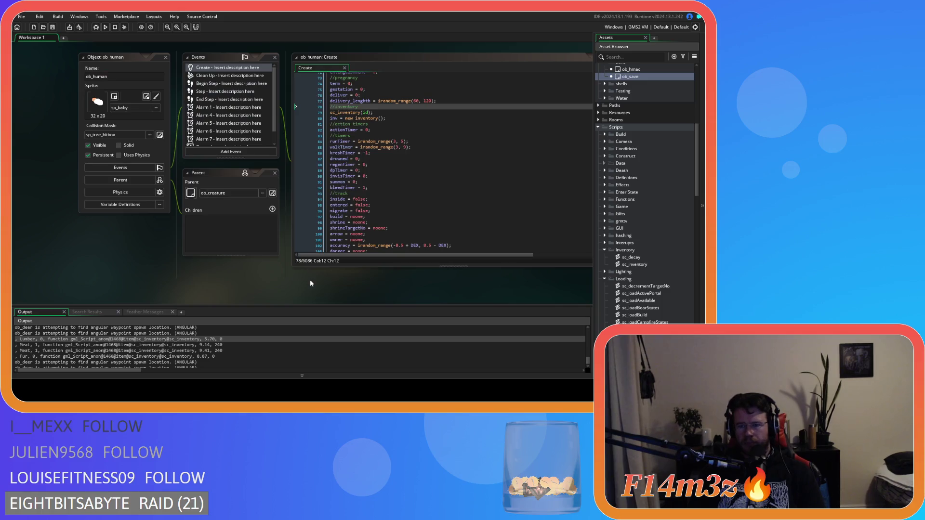
scroll(634, 276, "down", 3)
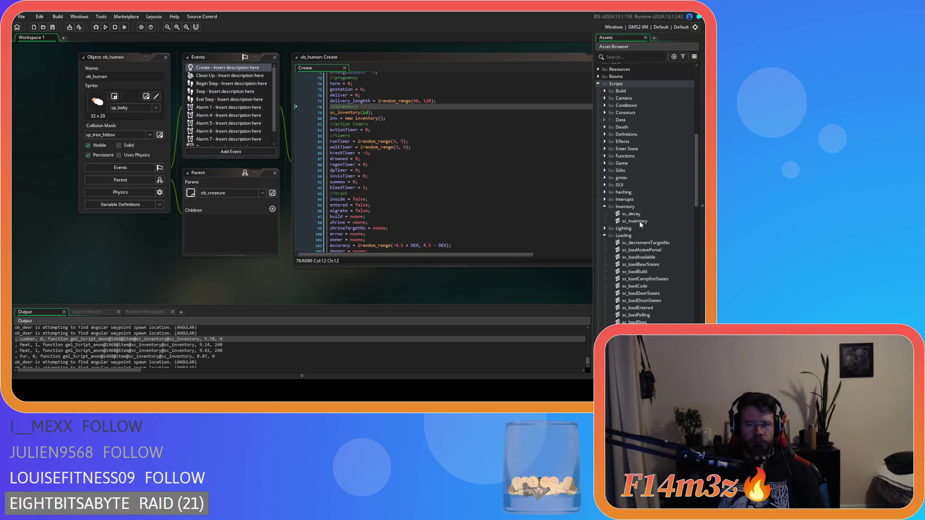
Open sc_inventory and inspect the item() signature on line 43, including _lifespan and _perishable.
double_click(635, 221)
scroll(268, 185, "down", 10)
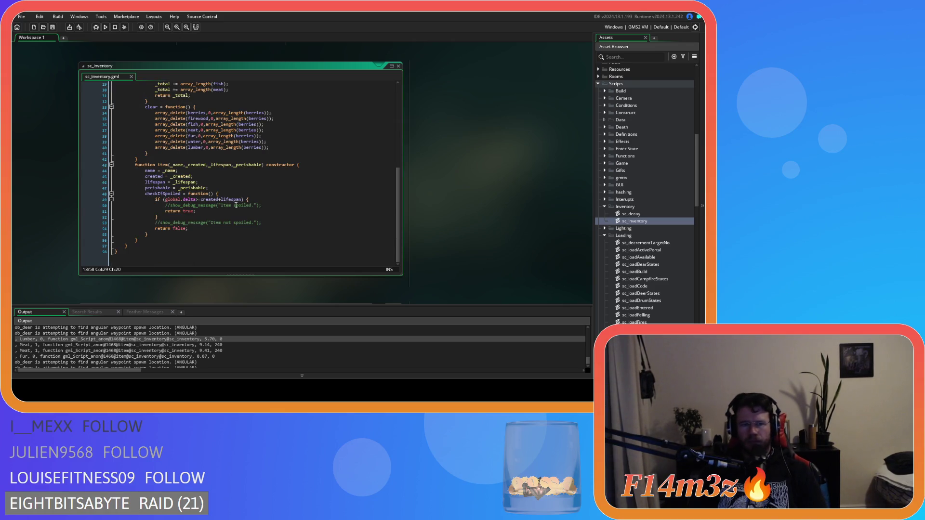
left_click(177, 164)
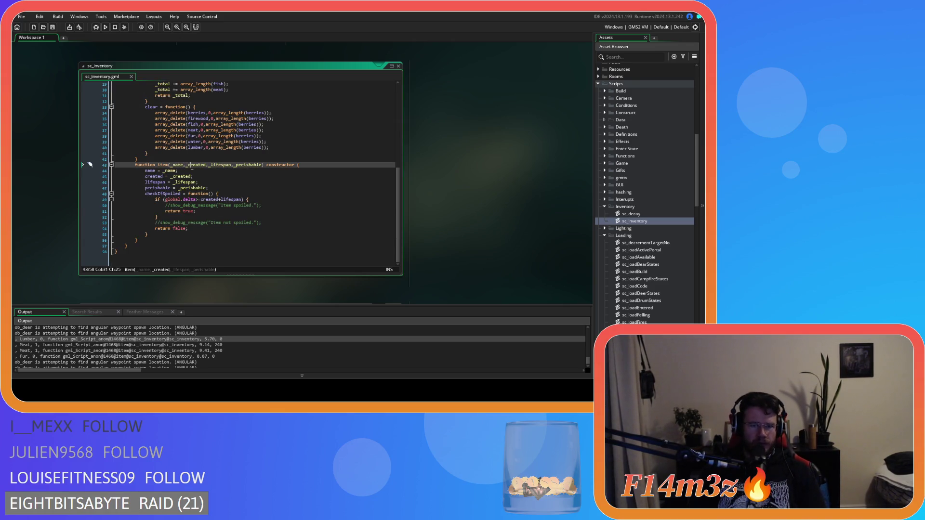
left_click(221, 165)
left_click(248, 166)
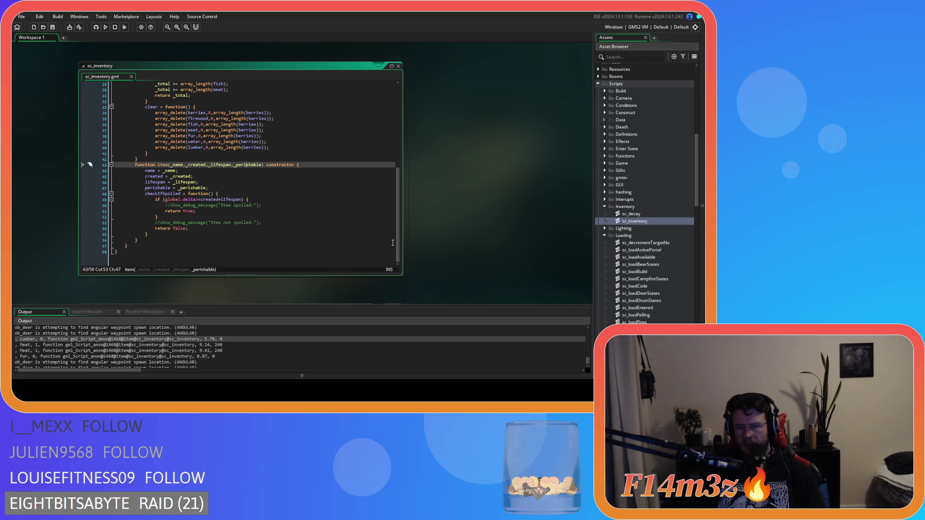
scroll(464, 249, "up", 2)
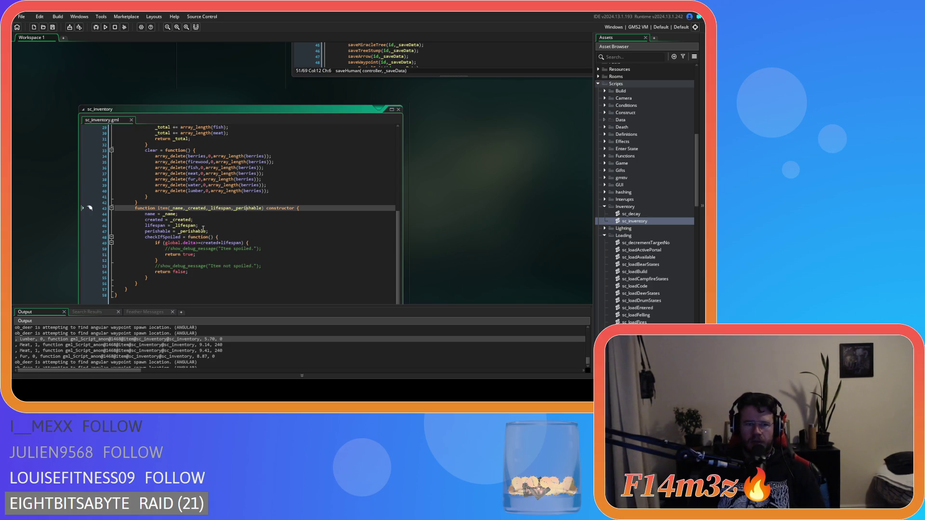
scroll(482, 216, "up", 10)
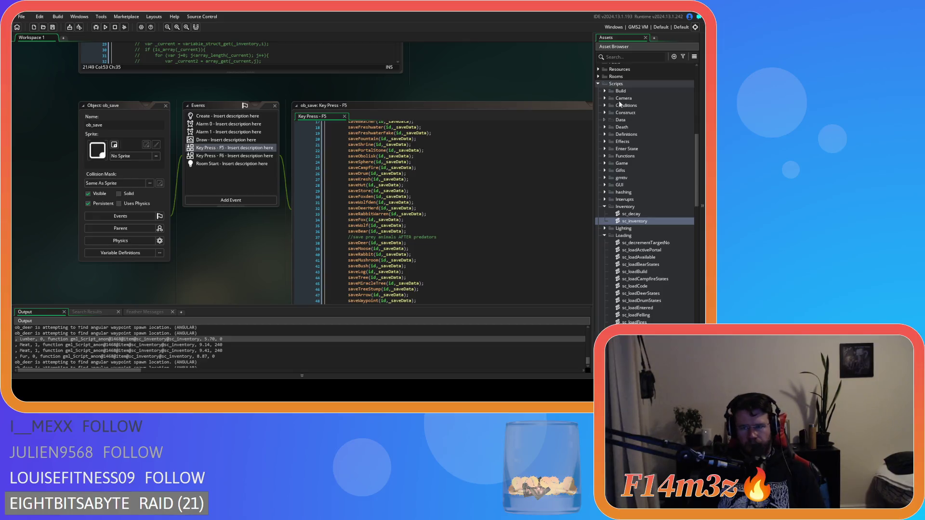
Open ob_human's Create code and search it for state_harvesting.
scroll(609, 122, "up", 8)
scroll(608, 122, "up", 3)
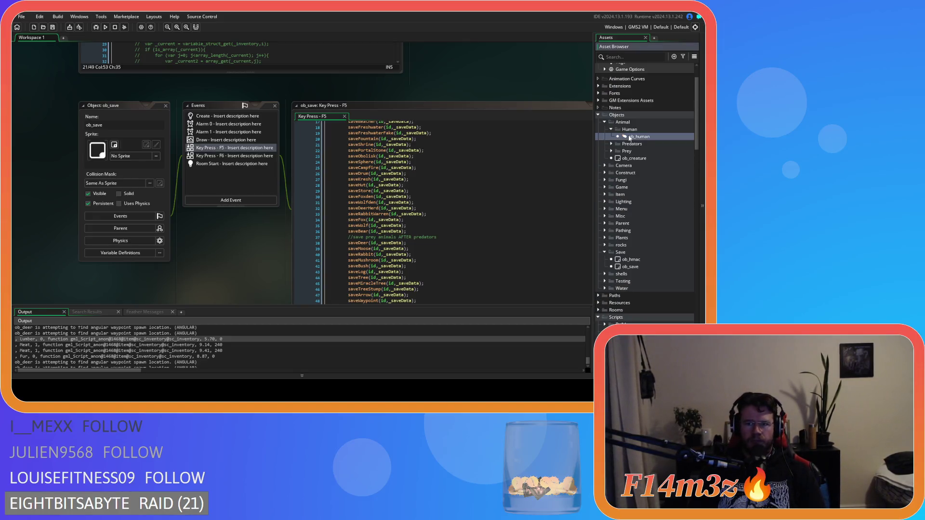
double_click(638, 136)
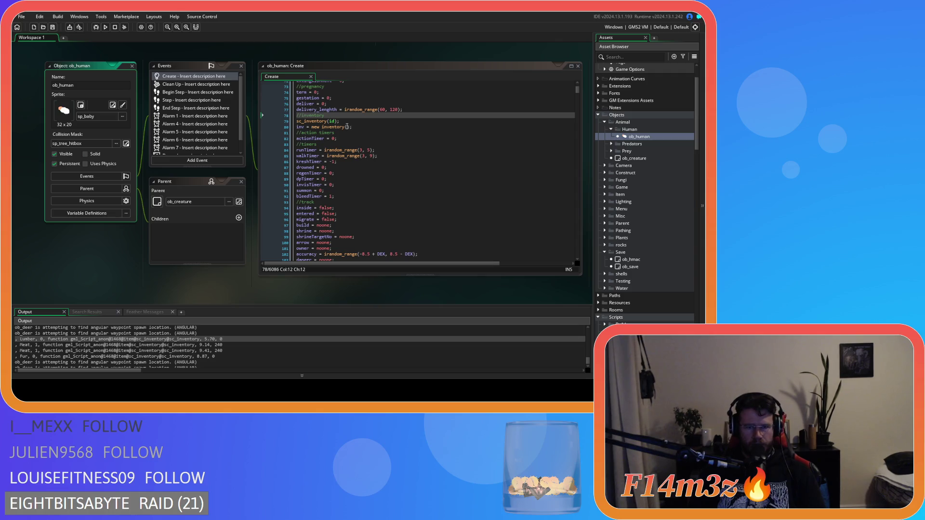
left_click(356, 132)
key("ctrl+f")
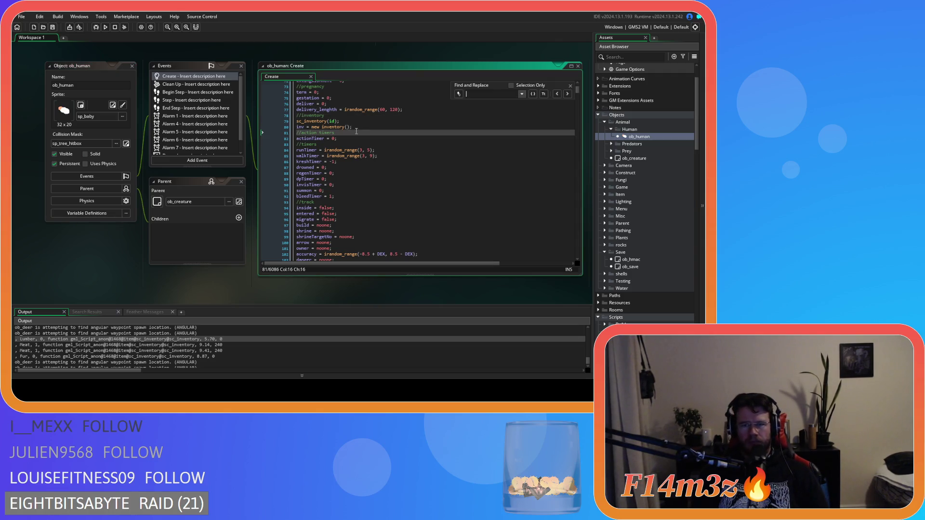
type("stat")
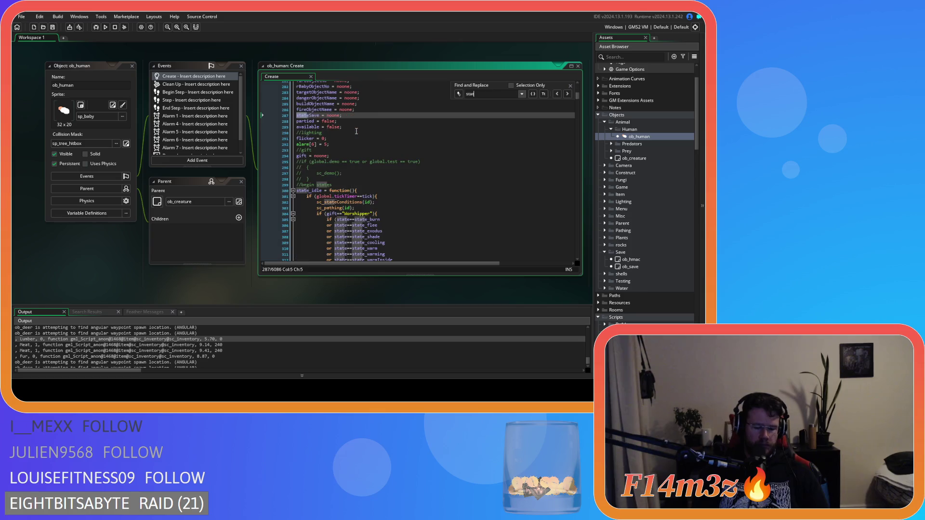
type("e_harvest")
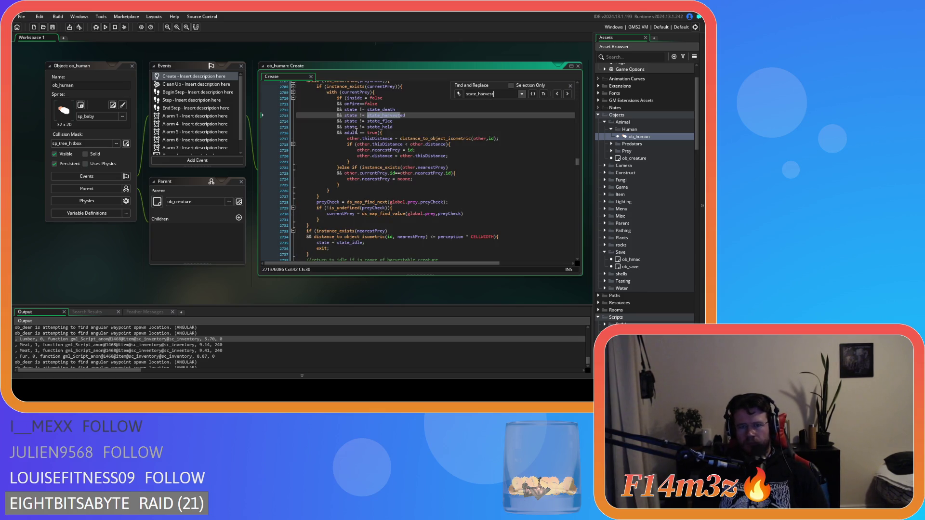
type("ing")
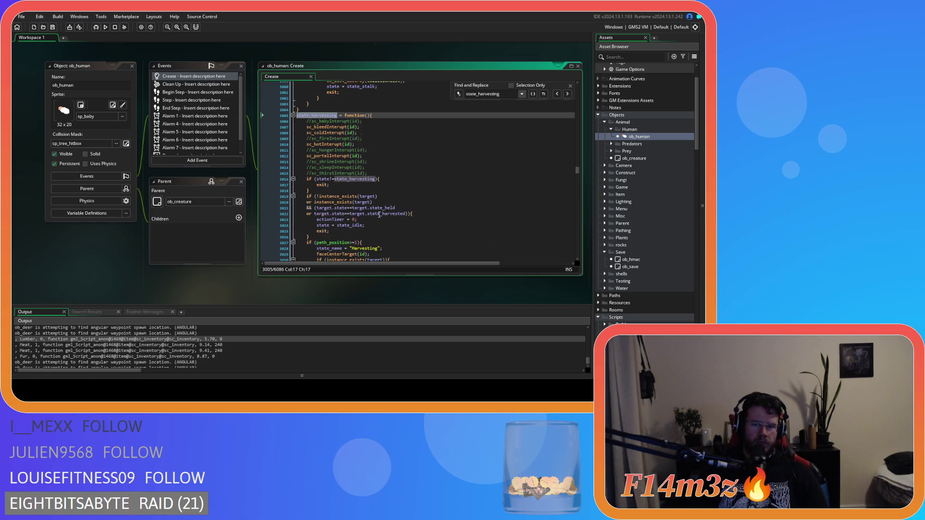
Inspect the array_push of item("Fur",...), checking global.delta, _lifespan and _perishable arguments.
scroll(418, 193, "down", 9)
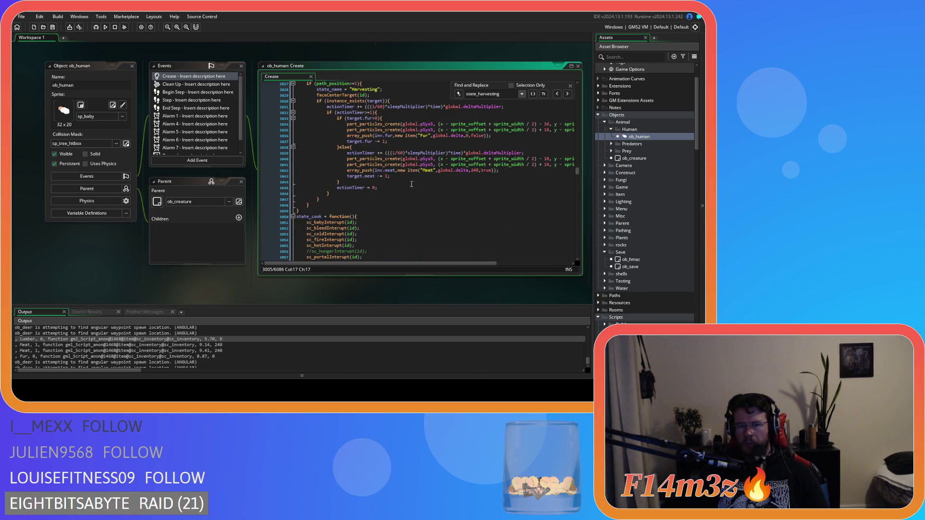
left_click(379, 135)
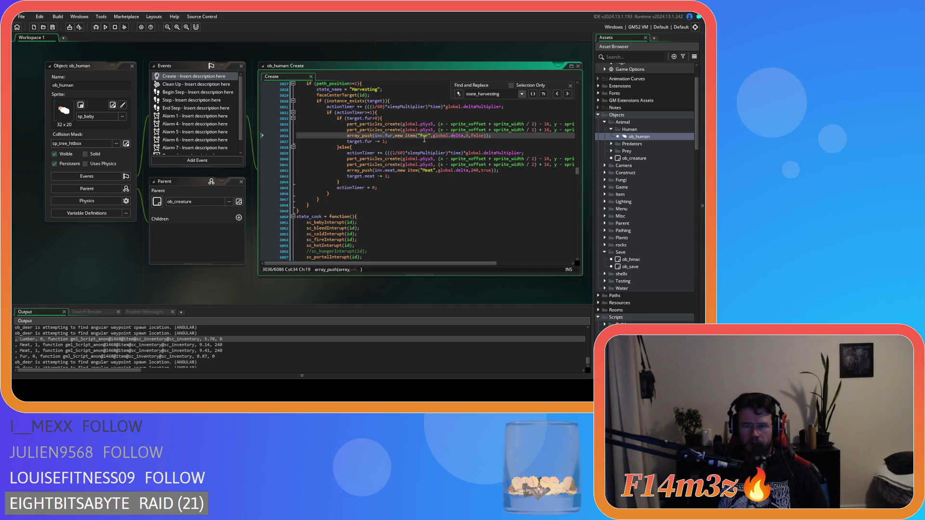
left_click(423, 137)
left_click(438, 136)
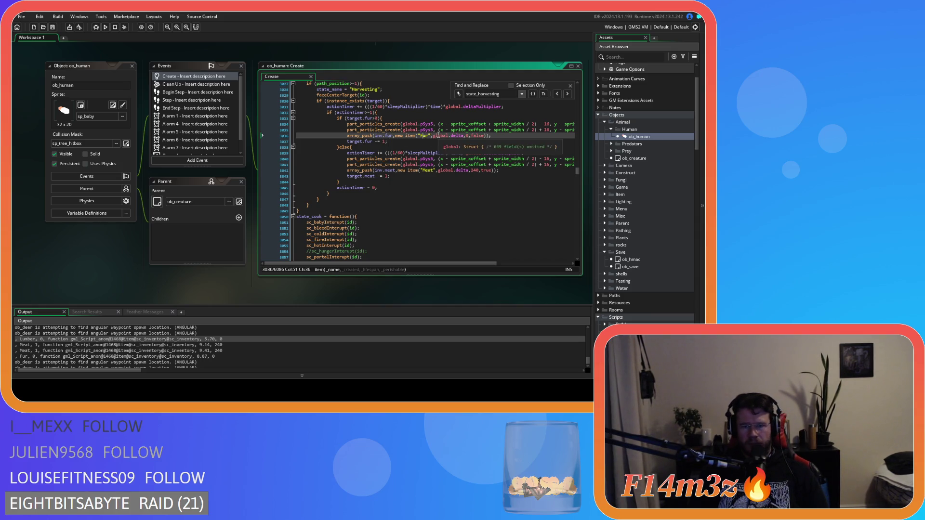
left_click(466, 136)
left_click(472, 136)
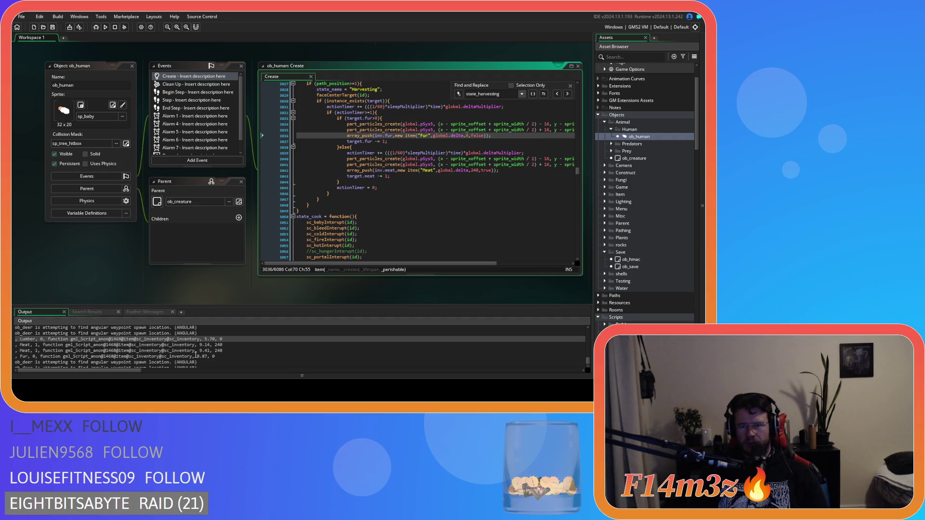
Close the state_harvesting search and pan the workspace over to sc_saveInventory.
left_click_drag(91, 345, 158, 346)
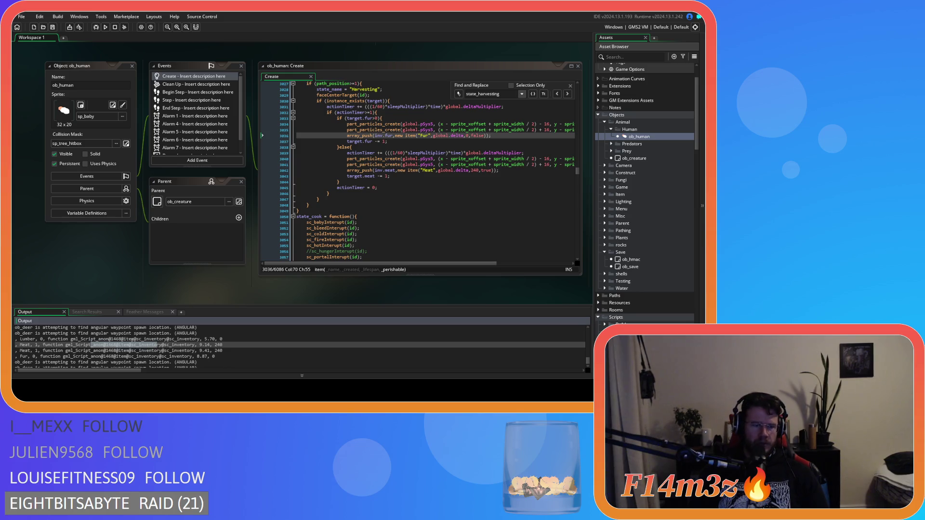
left_click(84, 344)
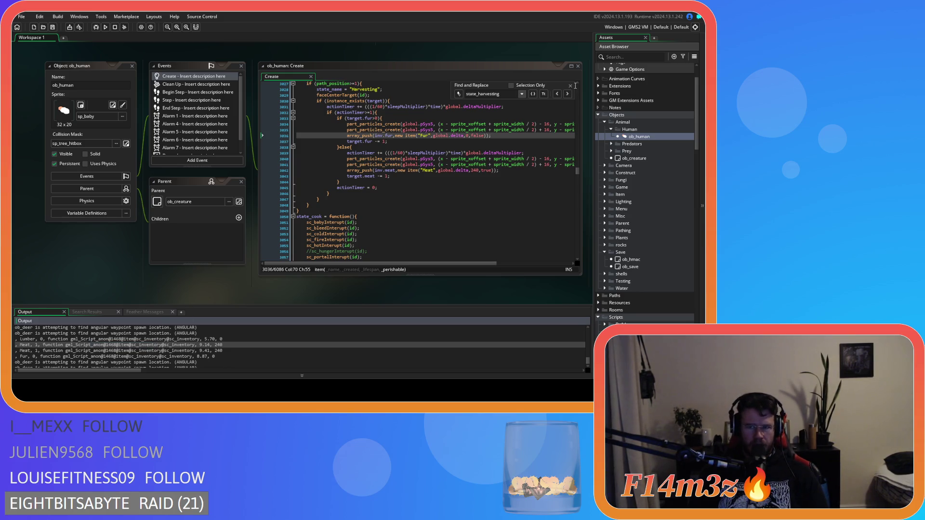
left_click(547, 89)
key("Escape")
mouse_move(252, 56)
left_mouse_down()
mouse_move(184, 253)
mouse_move(409, 156)
mouse_move(452, 346)
mouse_move(489, 205)
mouse_move(464, 112)
mouse_move(409, 265)
mouse_move(471, 221)
mouse_move(450, 154)
mouse_move(448, 212)
mouse_move(233, 77)
mouse_move(255, 153)
mouse_move(277, 160)
left_mouse_up()
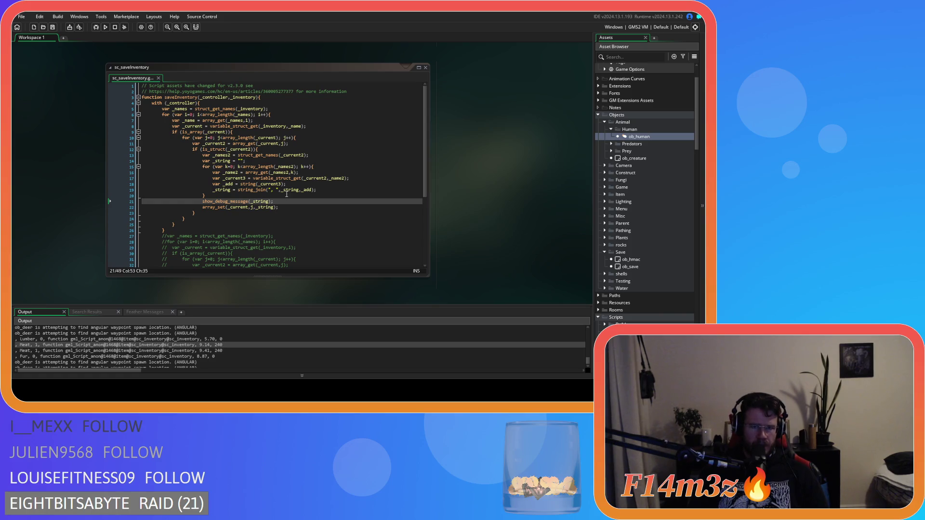
left_click(314, 187)
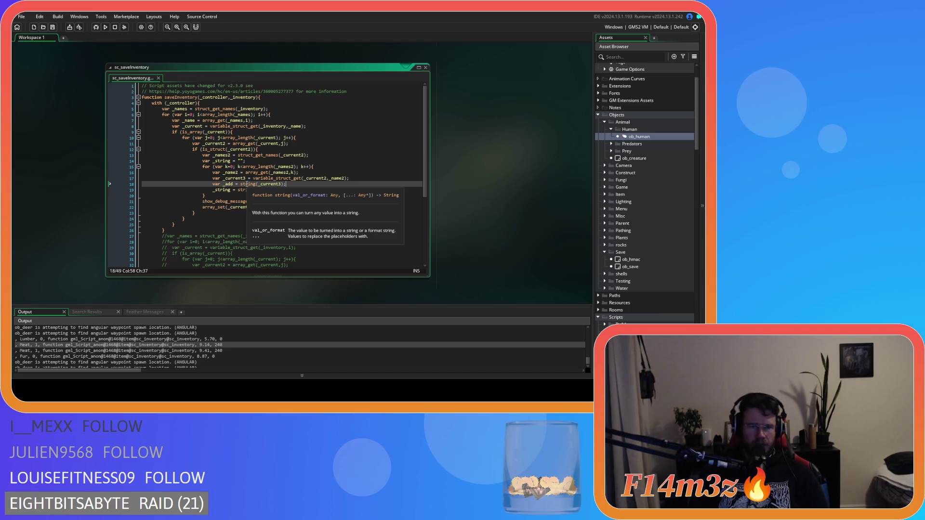
mouse_move(264, 173)
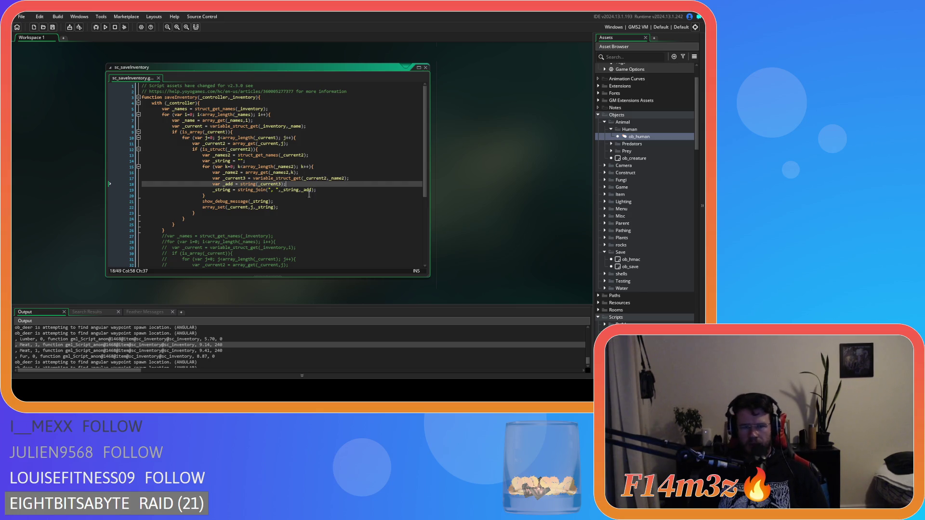
mouse_move(249, 191)
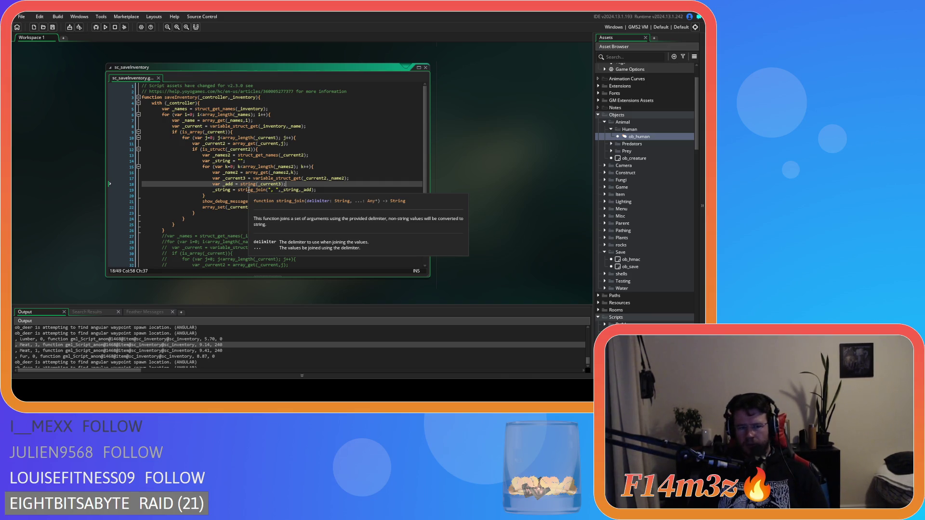
left_click_drag(194, 345, 44, 347)
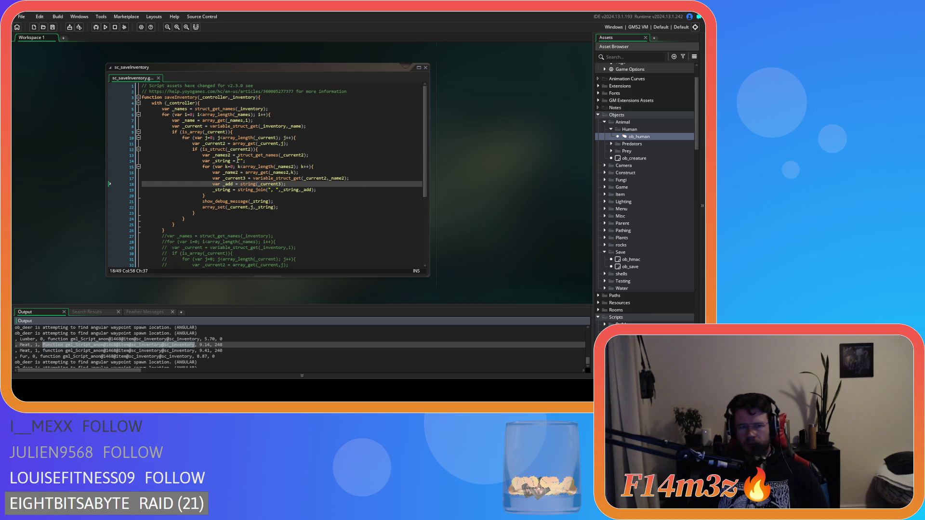
left_click(237, 160)
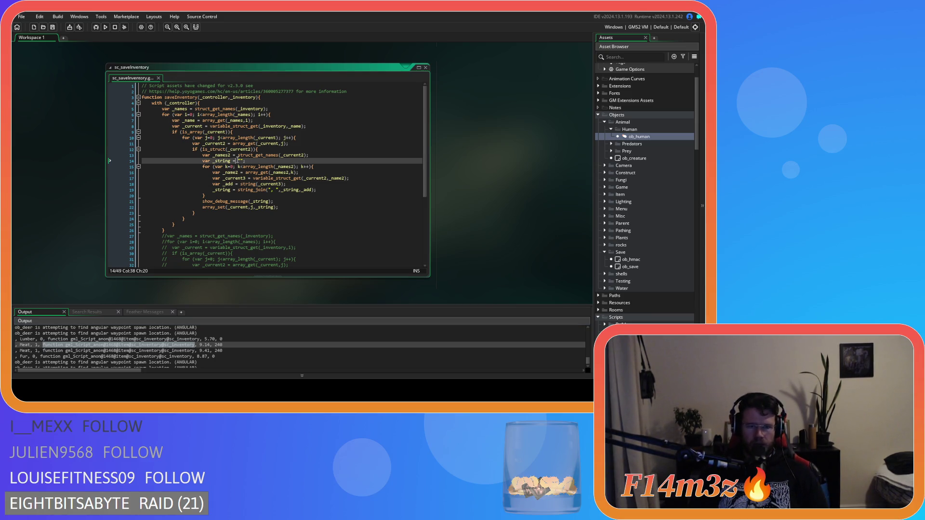
left_click(238, 162)
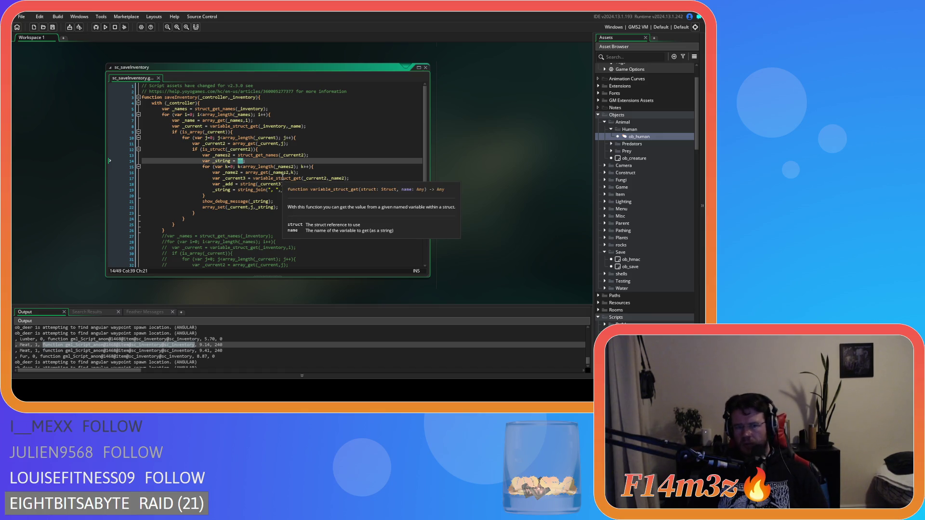
Initialise _string to noone and add an if (_string==noone) with an else block after it.
type("noone")
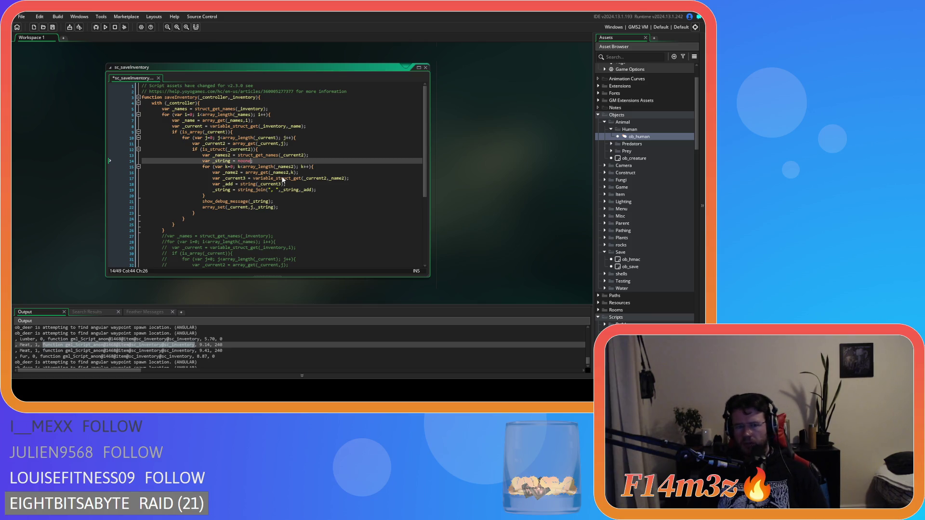
left_click(305, 185)
key("Return")
type("if (")
key("Left")
type("_string==")
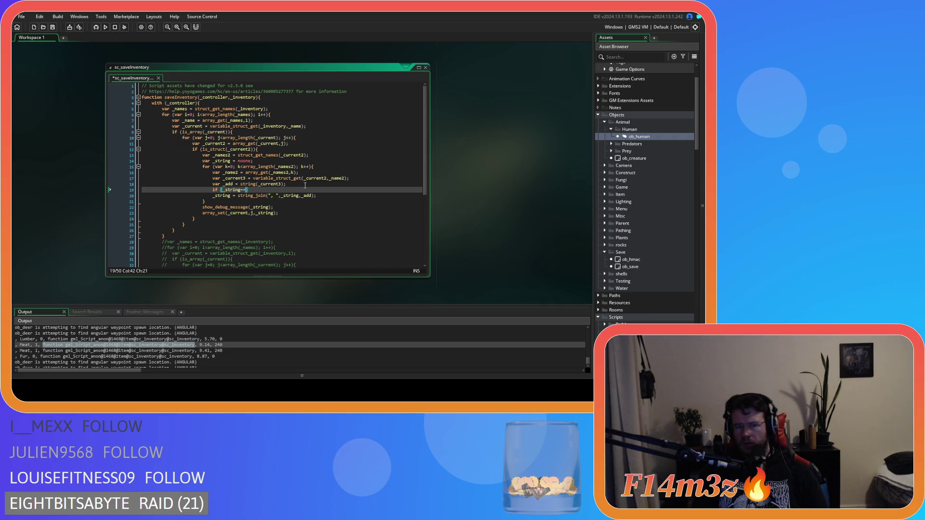
type("n")
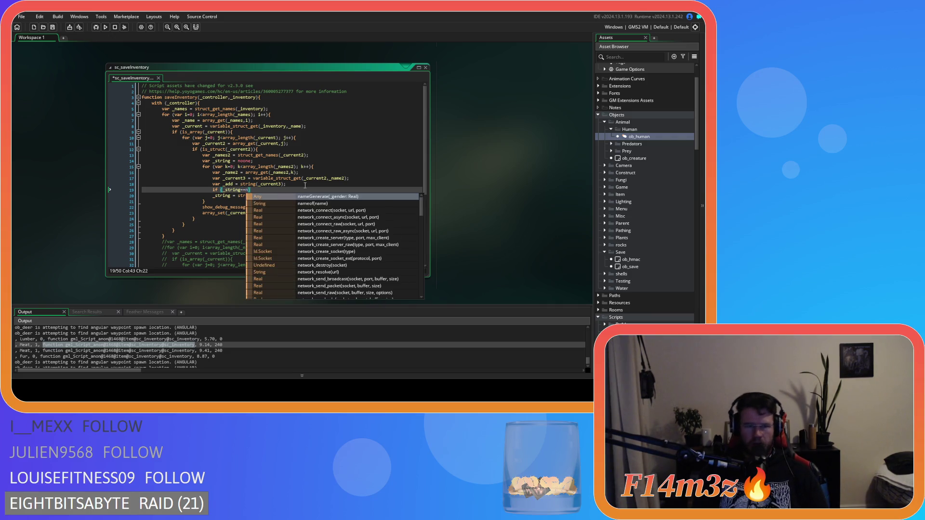
type("oone)")
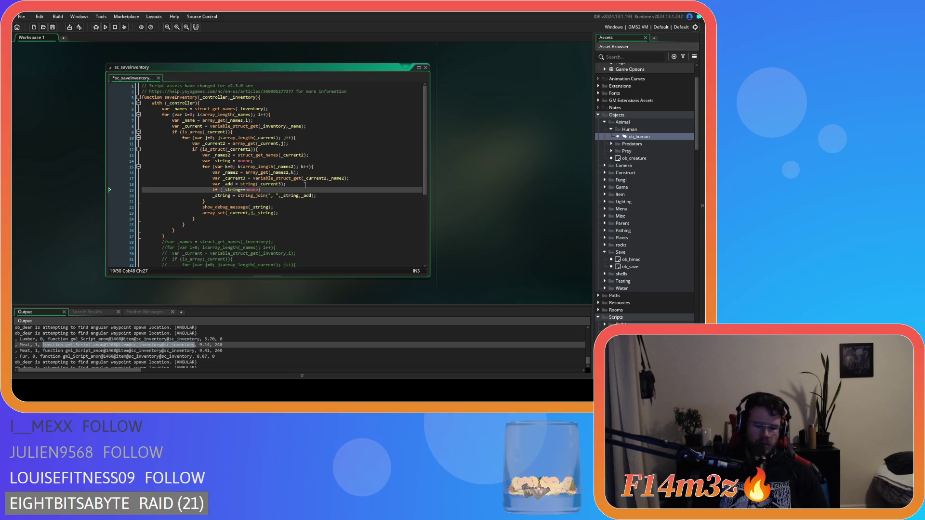
left_click(212, 196)
key("Tab")
key("Return")
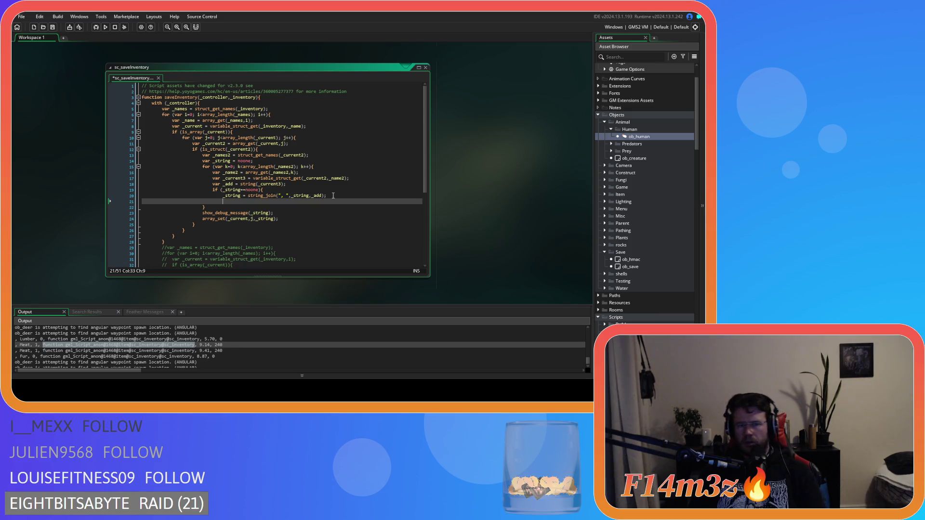
type("else")
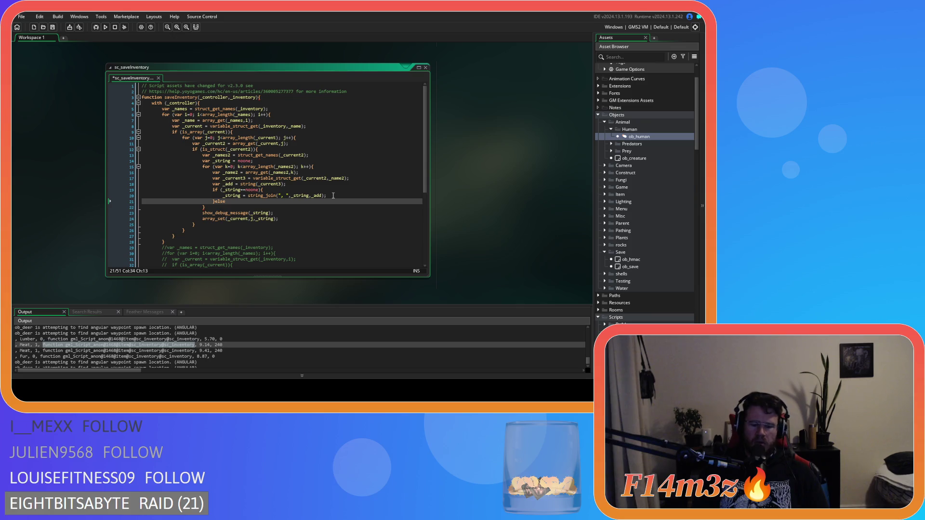
type("{")
key("Return")
key("Return")
type("}")
Move the string_join assignment into the else, set _string = _add in the if, and save.
left_click_drag(327, 196, 223, 196)
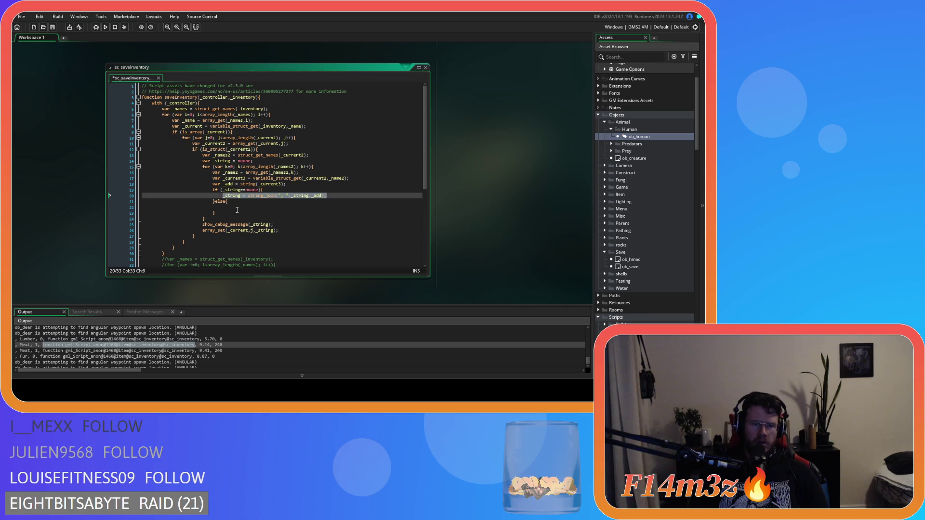
key("ctrl+c")
left_click(237, 208)
key("ctrl+v")
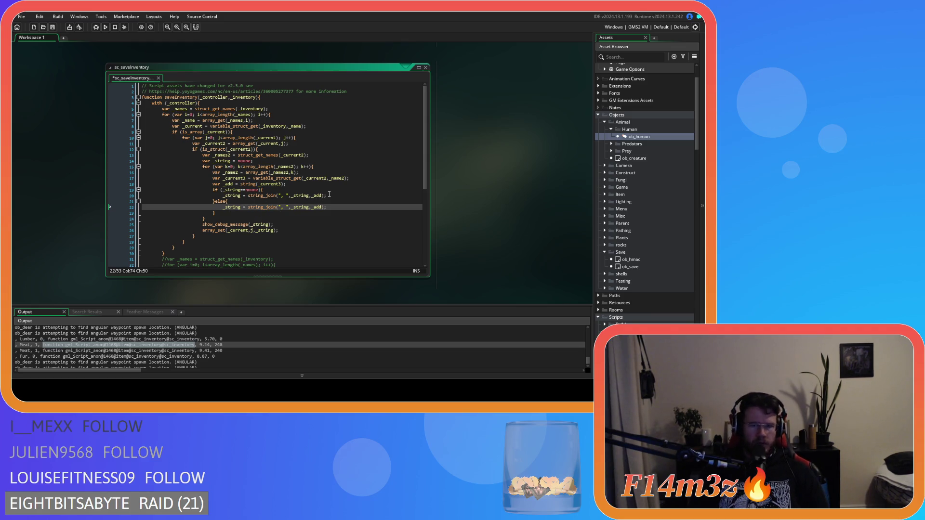
left_click_drag(325, 196, 247, 198)
type("_add")
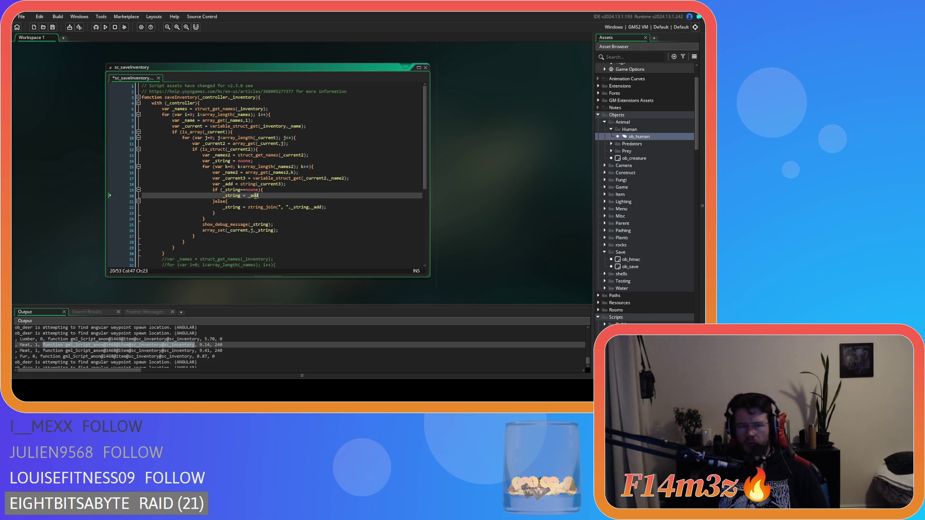
type(";")
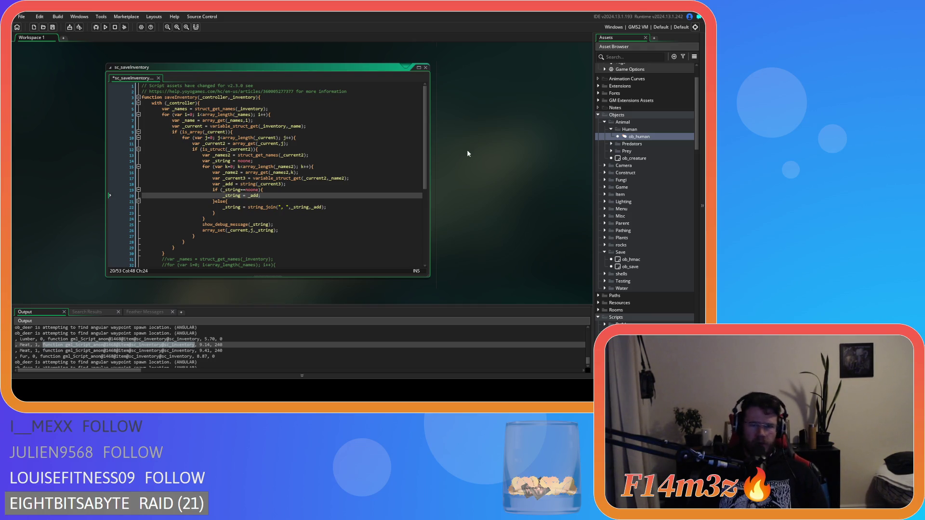
key("ctrl+s")
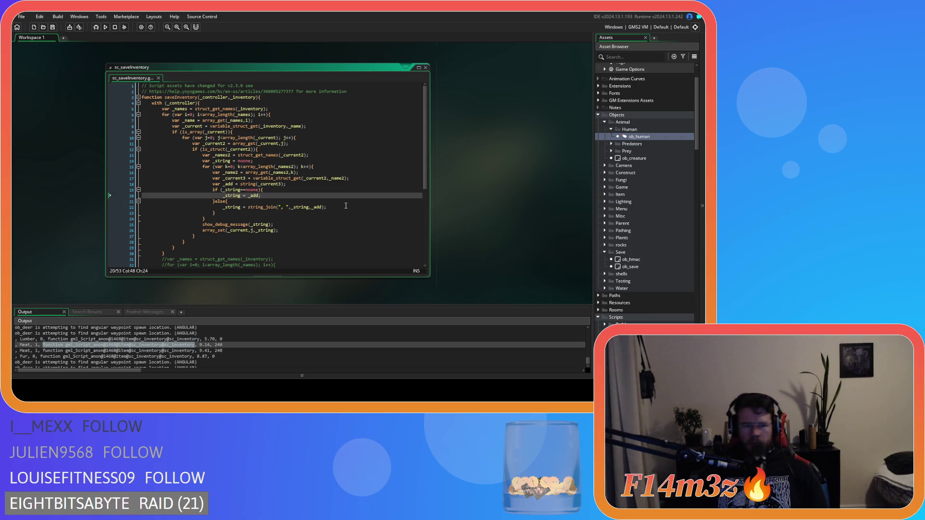
Review the revised if/else in sc_saveInventory, then build and run the game with F5.
left_click(342, 207)
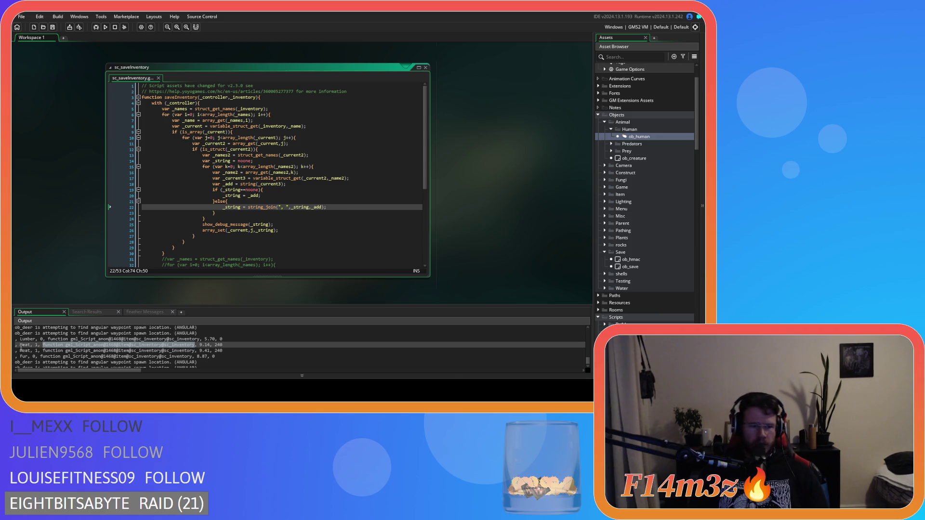
left_click(66, 356)
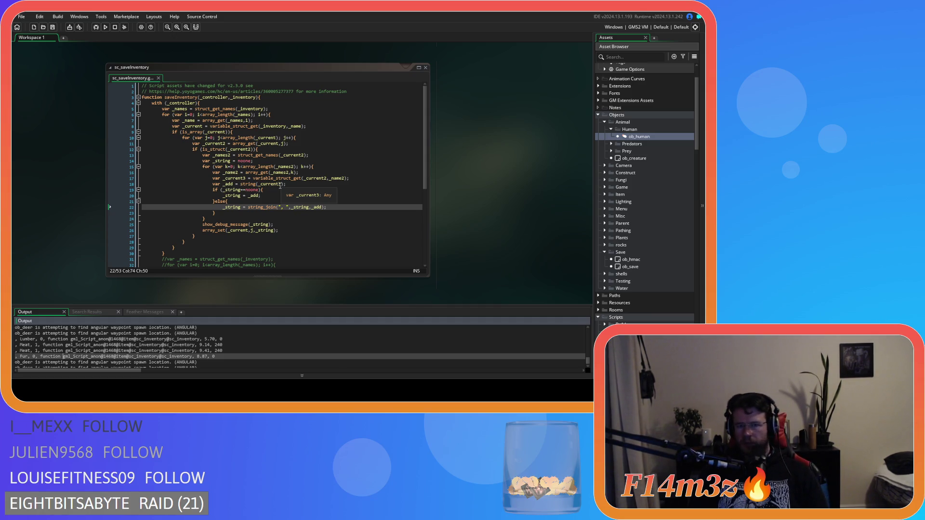
left_click(297, 167)
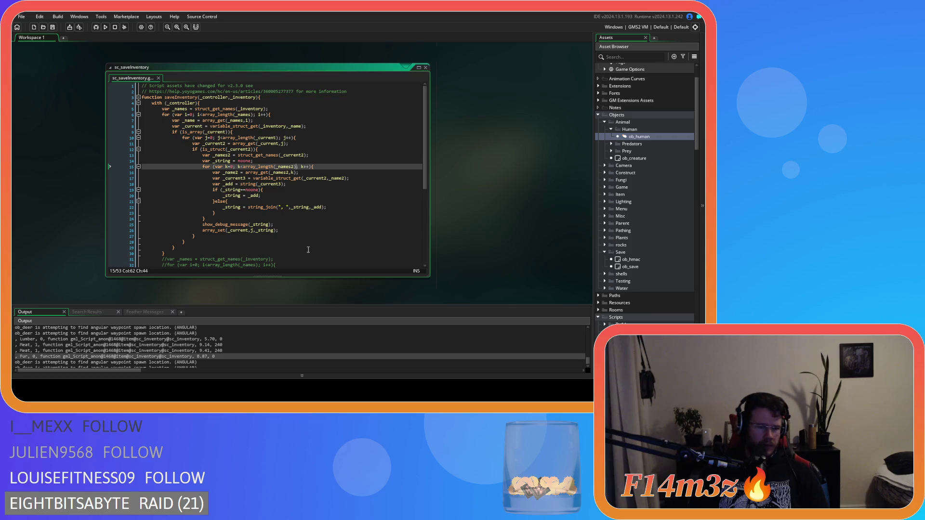
mouse_move(251, 172)
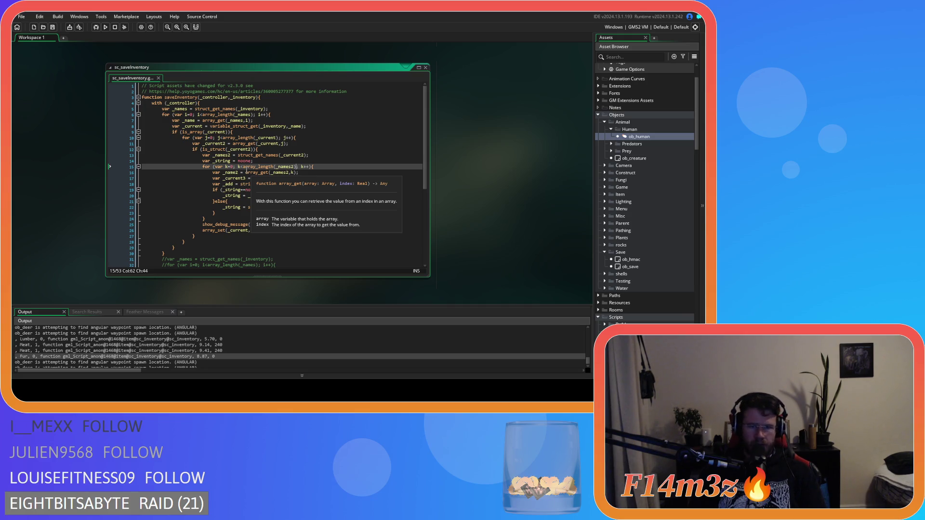
key("F5")
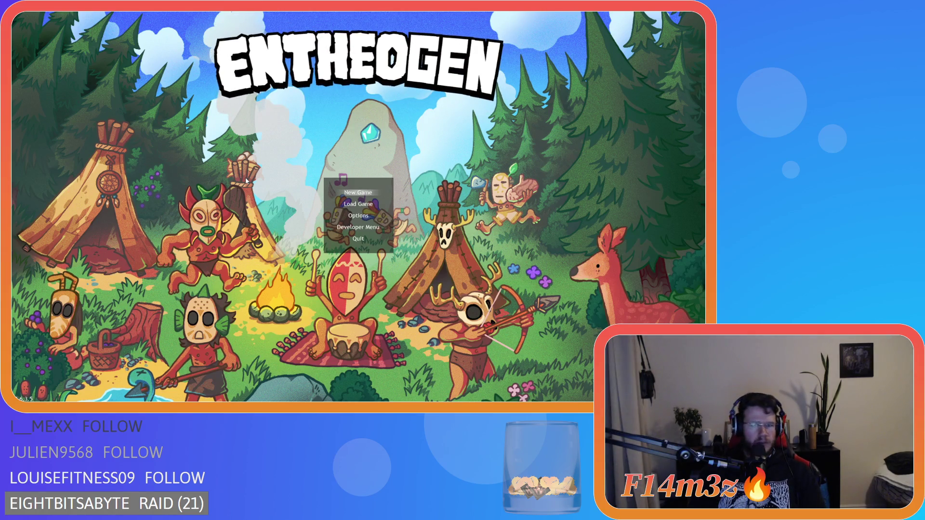
Start a new game, zoom around the villagers, quicksave with F5, then close the game window.
key("Return")
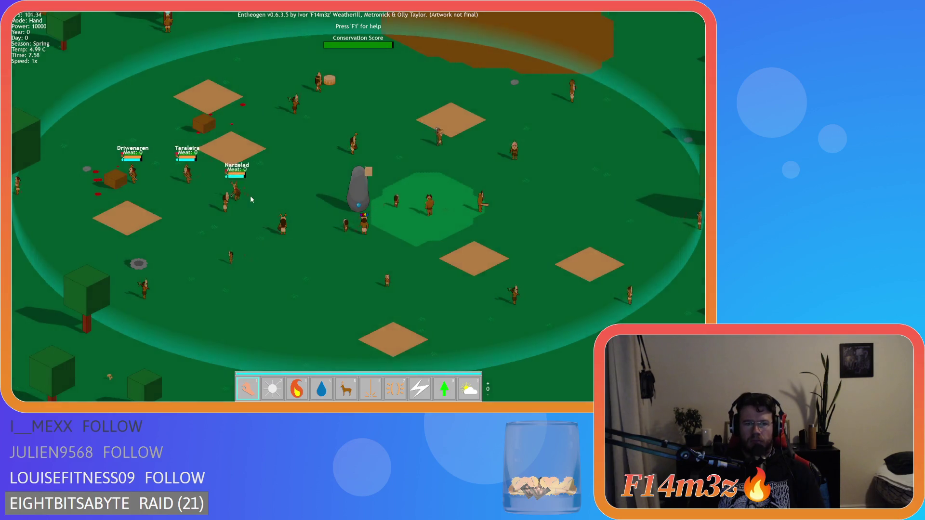
scroll(233, 209, "down", 3)
scroll(233, 210, "up", 8)
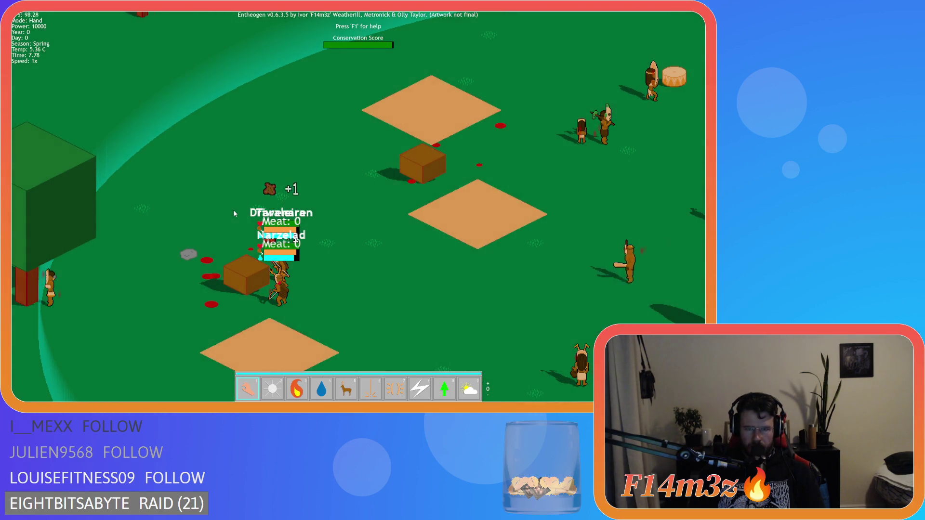
scroll(233, 210, "down", 3)
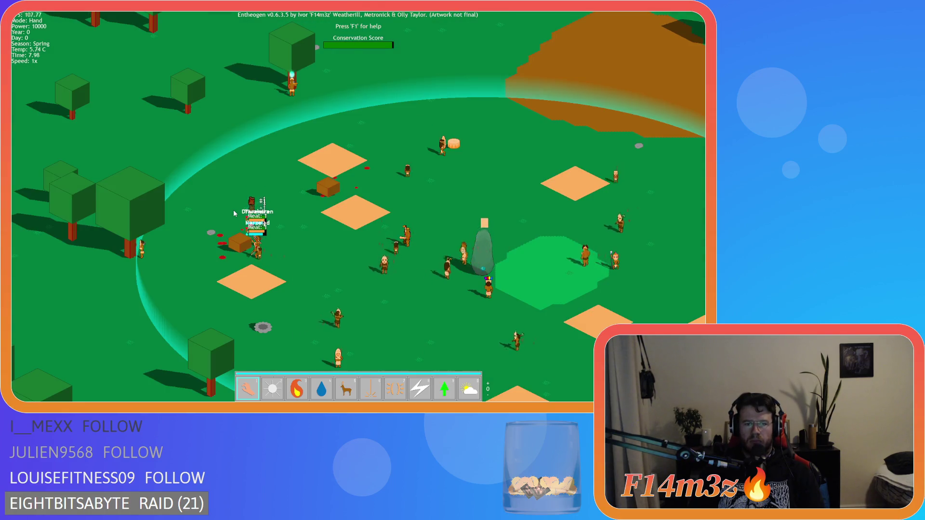
scroll(233, 210, "up", 5)
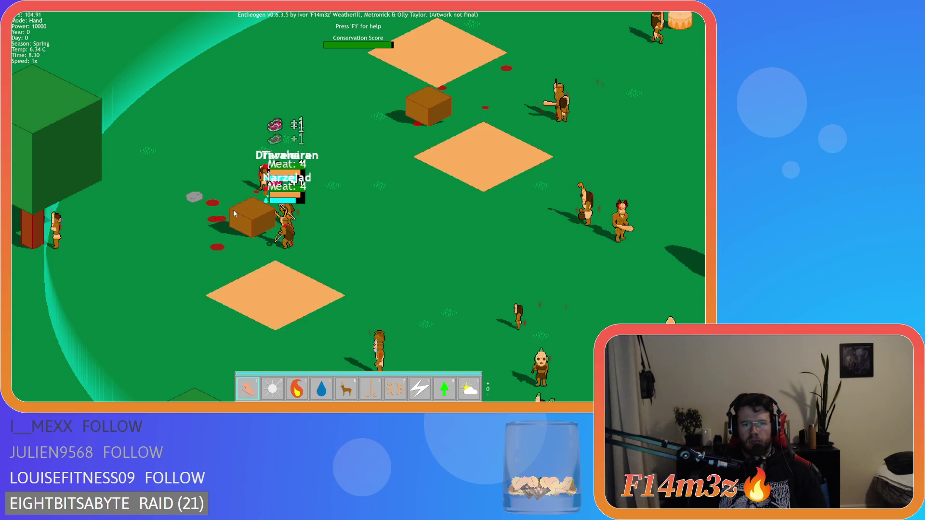
key("F5")
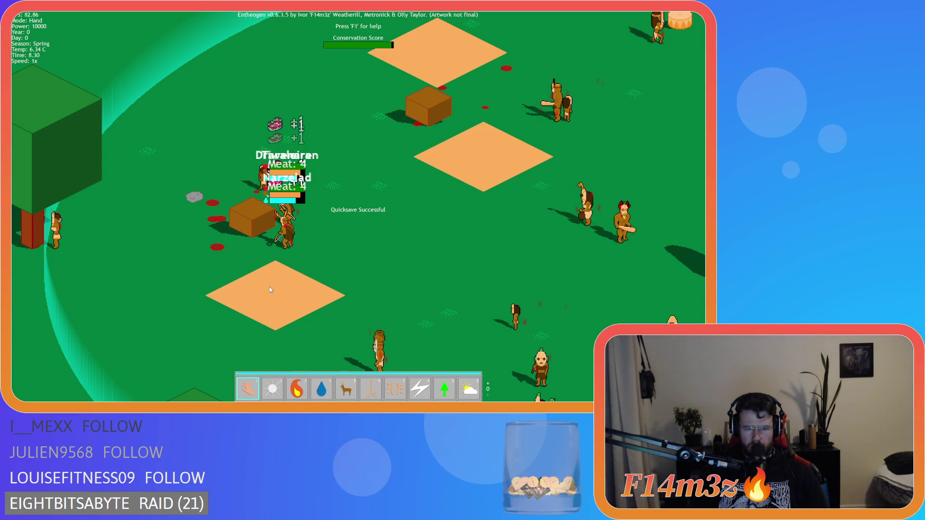
key("alt+F4")
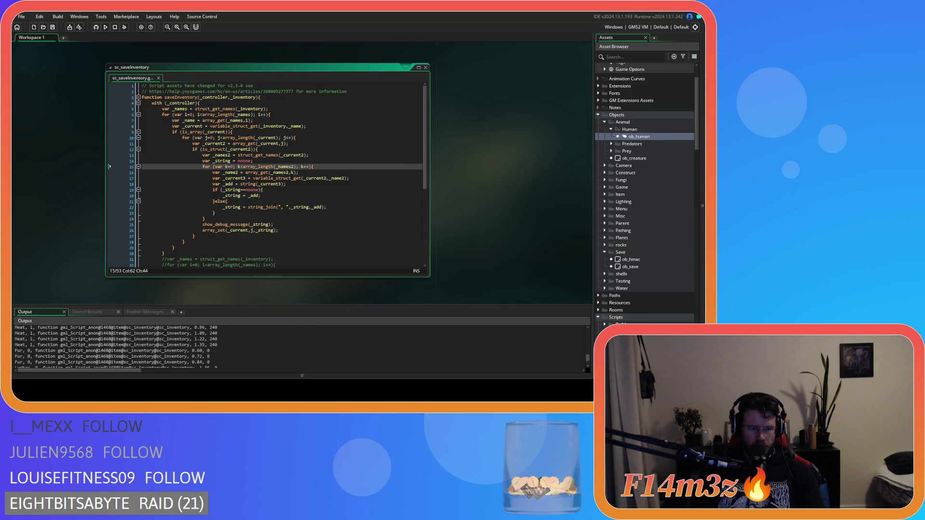
Review the saved-item debug lines in the Output log.
left_click(157, 359)
scroll(185, 364, "up", 4)
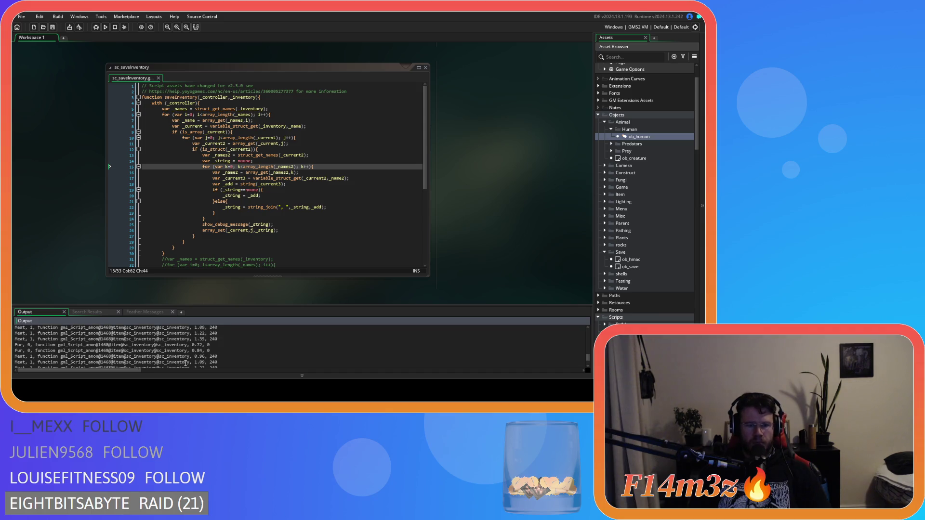
scroll(185, 363, "up", 3)
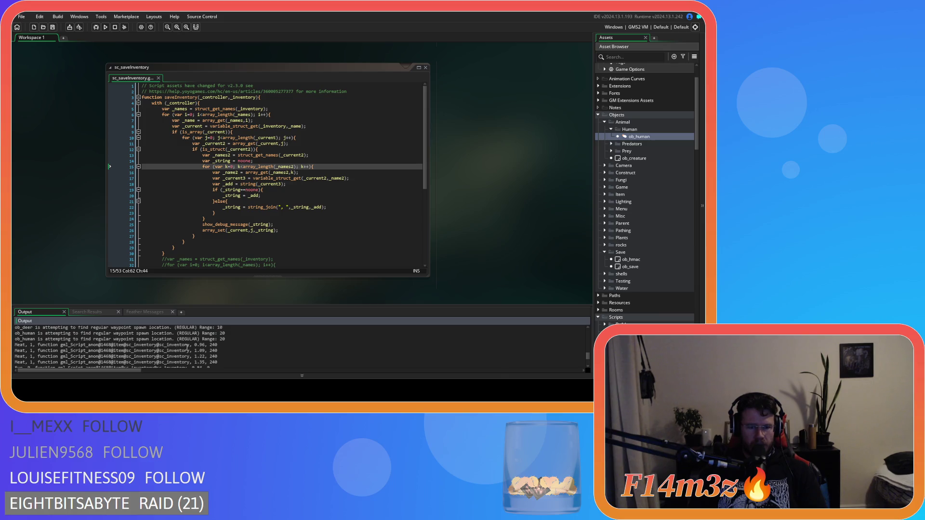
mouse_move(190, 345)
left_mouse_down()
mouse_move(70, 354)
mouse_move(38, 345)
left_mouse_up()
left_click(214, 351)
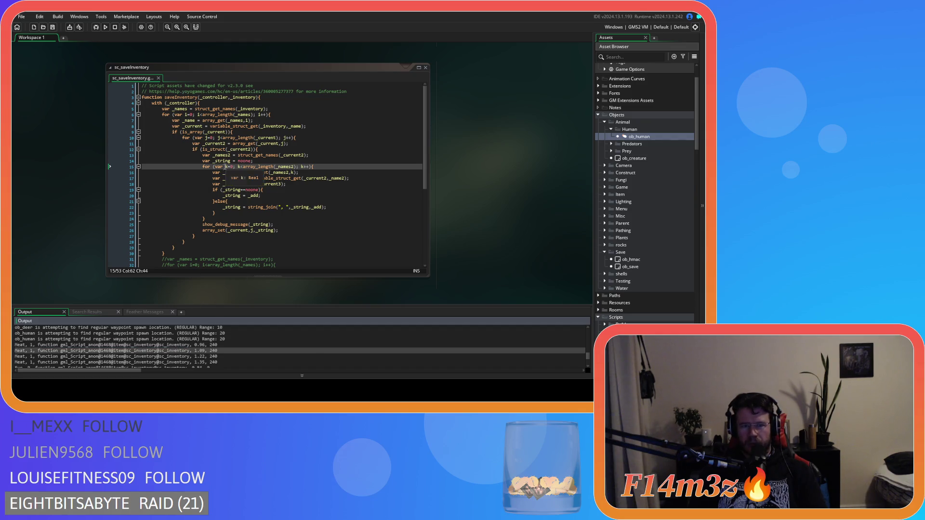
Append -1 to the array_length bounds on lines 15, 10 and 6 of sc_saveInventory and save.
left_click(294, 166)
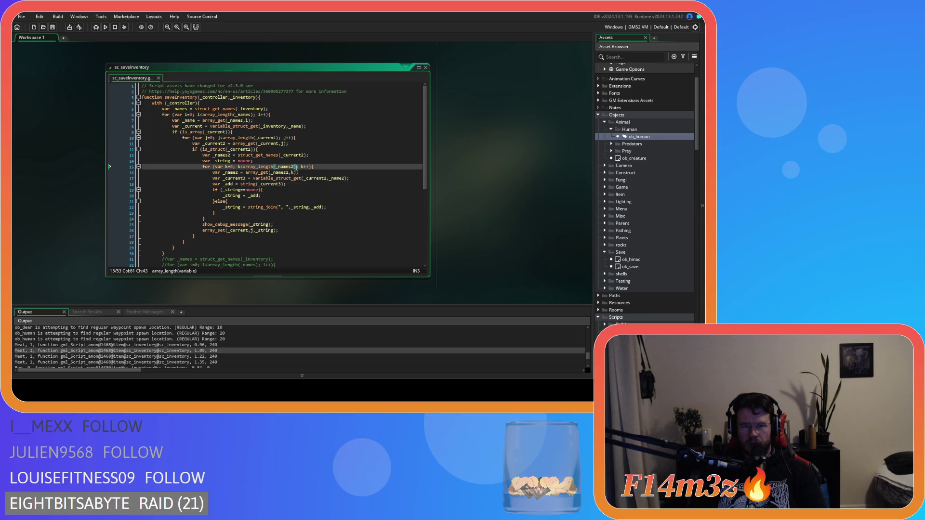
key("Right")
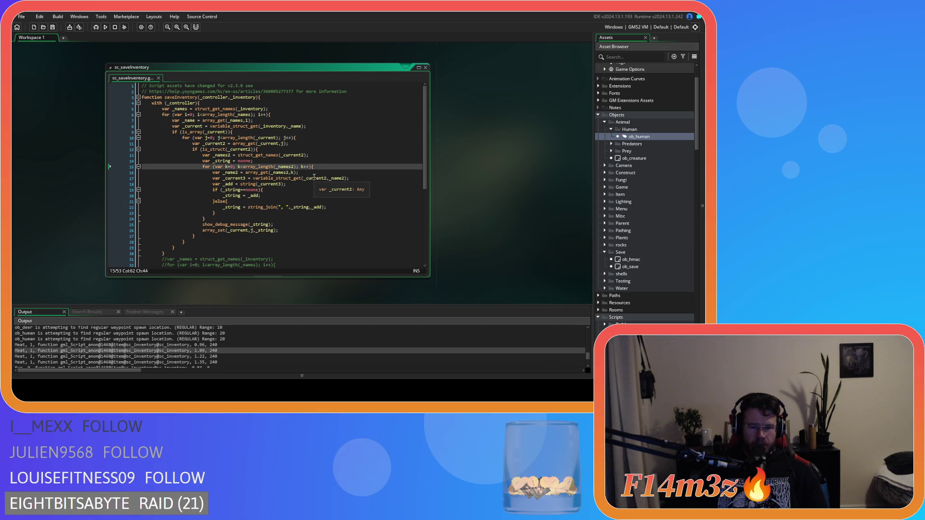
type("-1")
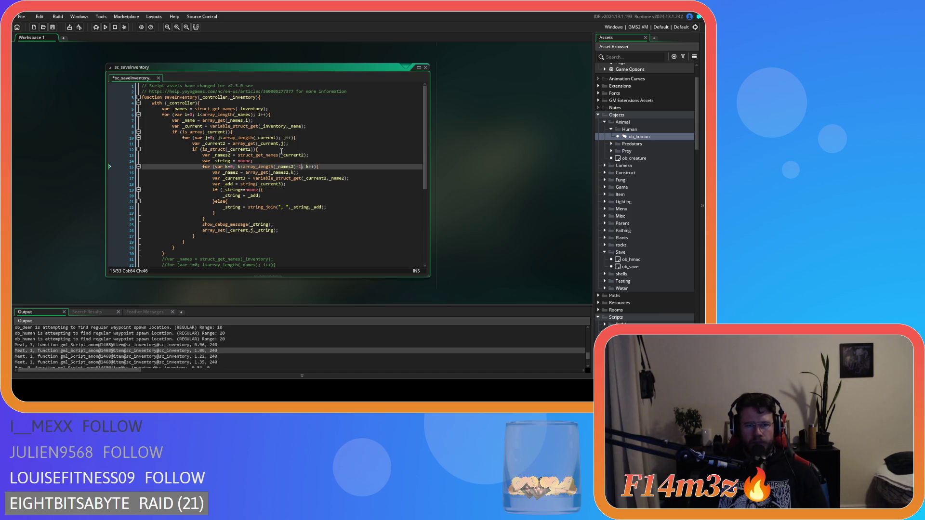
left_click(280, 138)
type("-1")
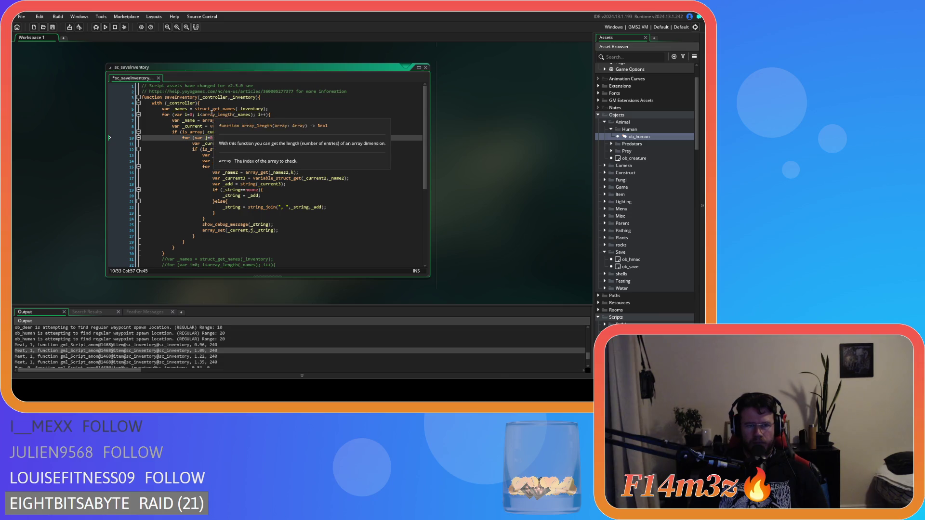
left_click(255, 115)
type("-1")
key("ctrl+s")
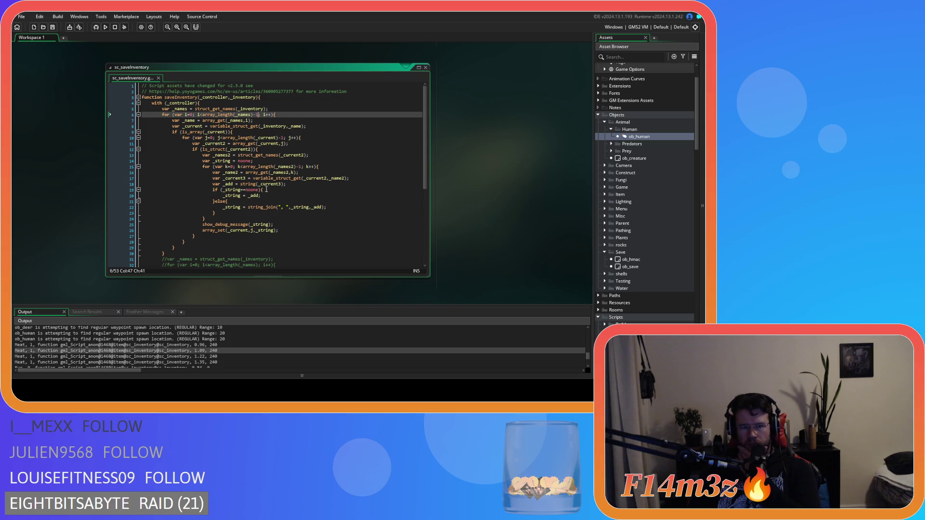
scroll(308, 206, "down", 5)
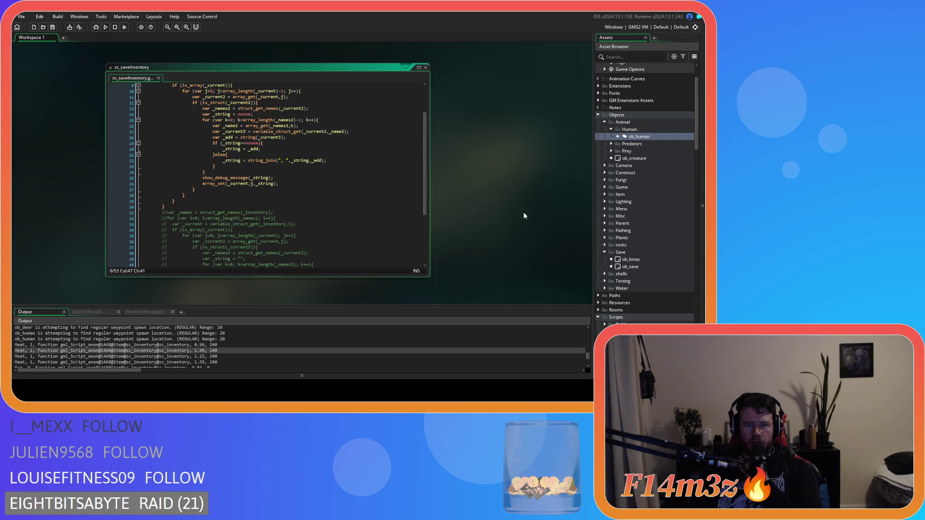
key("ctrl+Tab")
Append -1 after array_length(_names) on line 5 of sc_decay and save the script.
scroll(480, 224, "down", 2)
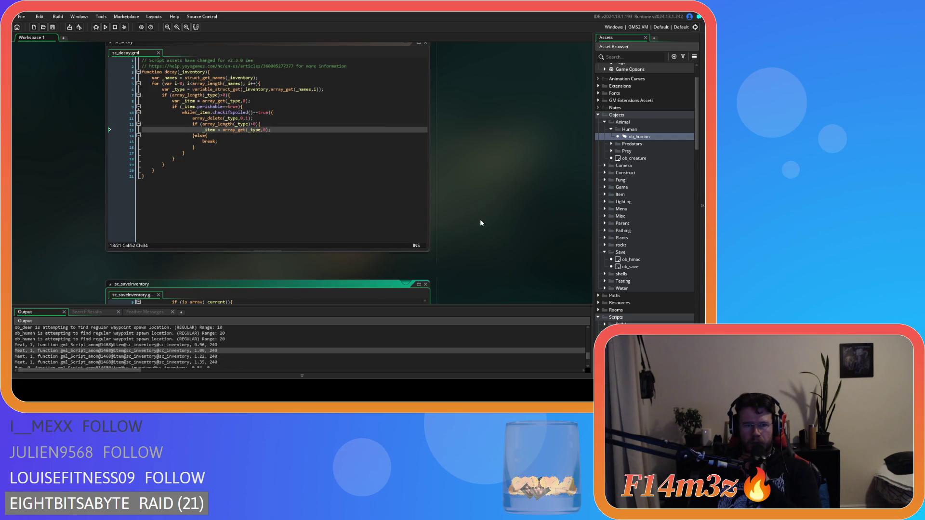
scroll(480, 218, "down", 10)
scroll(480, 218, "up", 12)
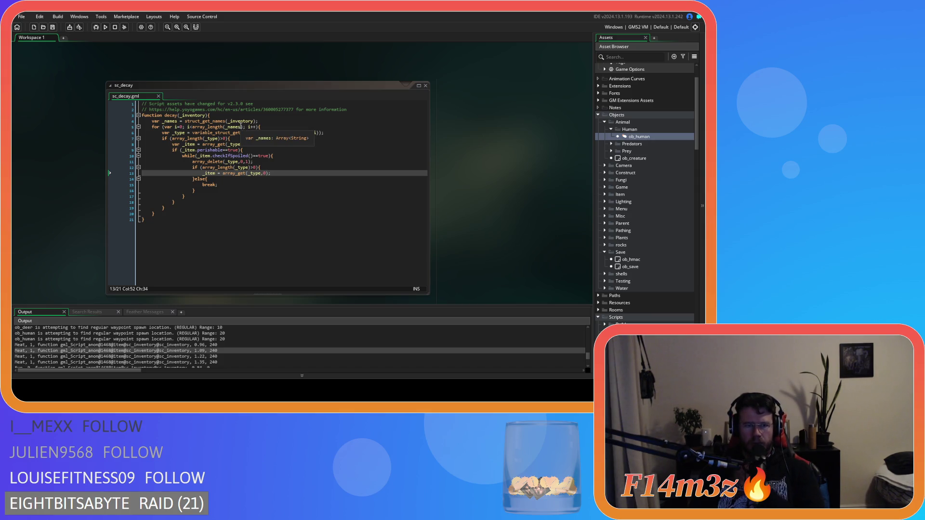
left_click(244, 127)
type("-1")
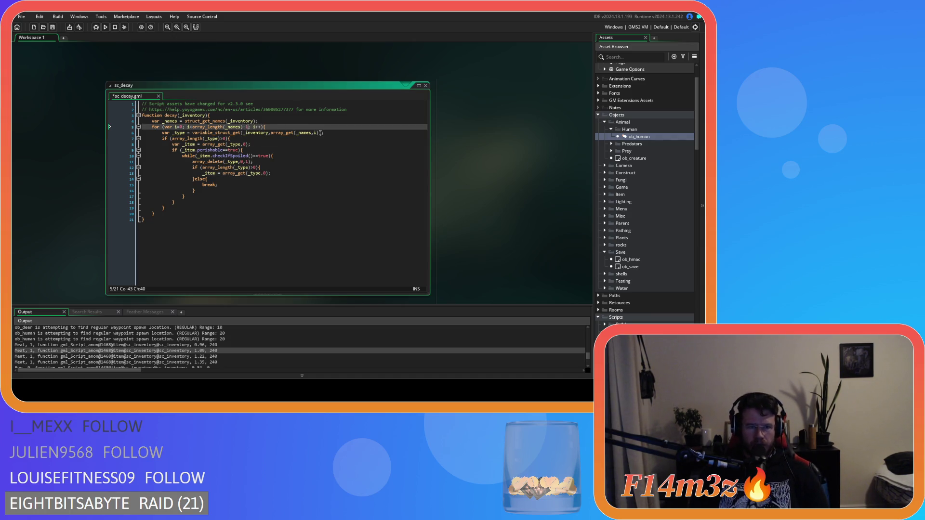
key("ctrl+s")
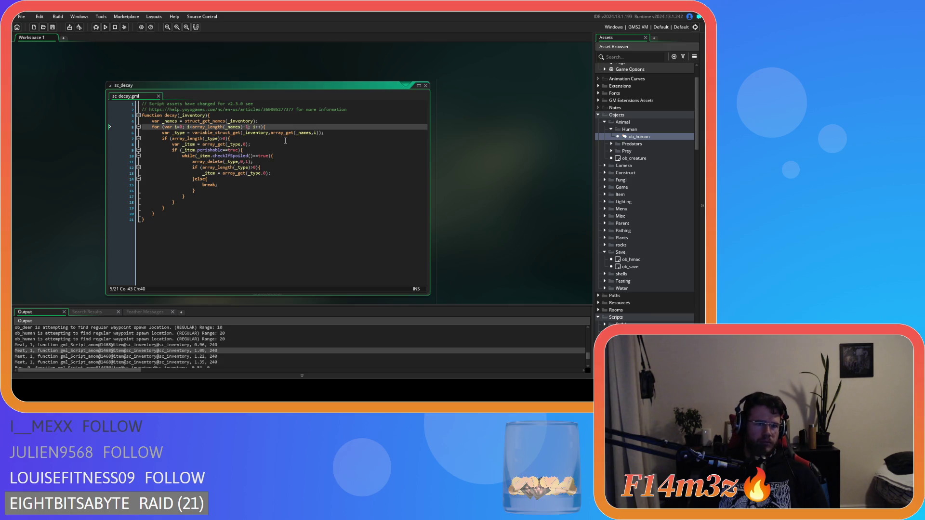
key("F11")
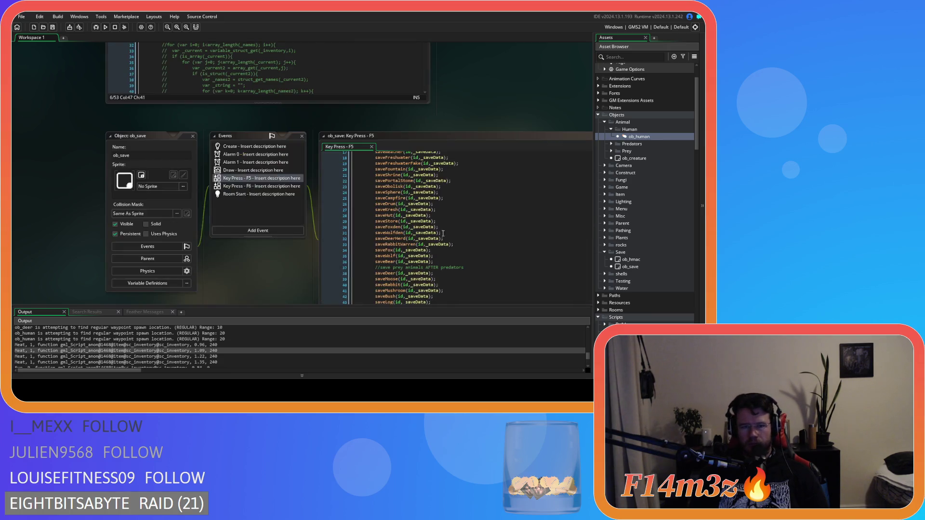
Append -1 to the _names and _current loop bounds on lines 205 and 209 of sc_loadCode and save.
key("F11")
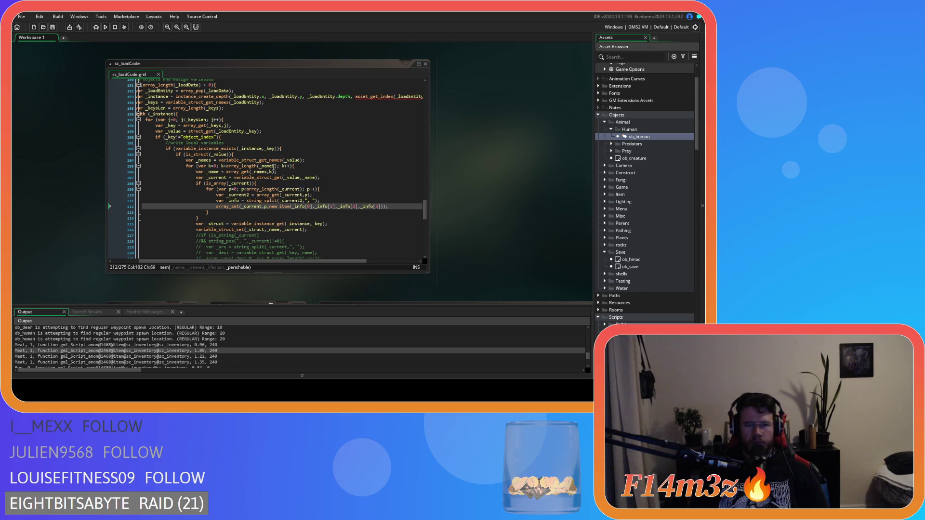
left_click(277, 166)
type("-1")
scroll(299, 160, "down", 1)
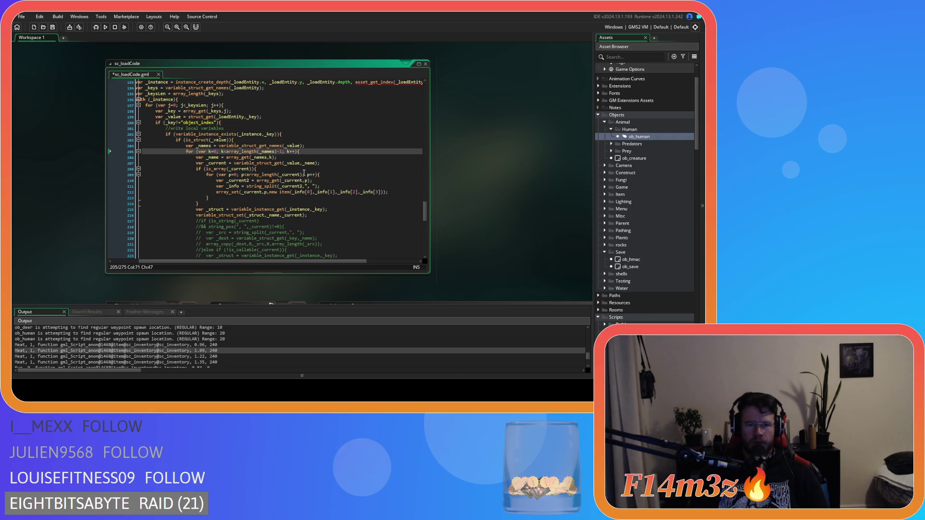
left_click(304, 173)
type("-1")
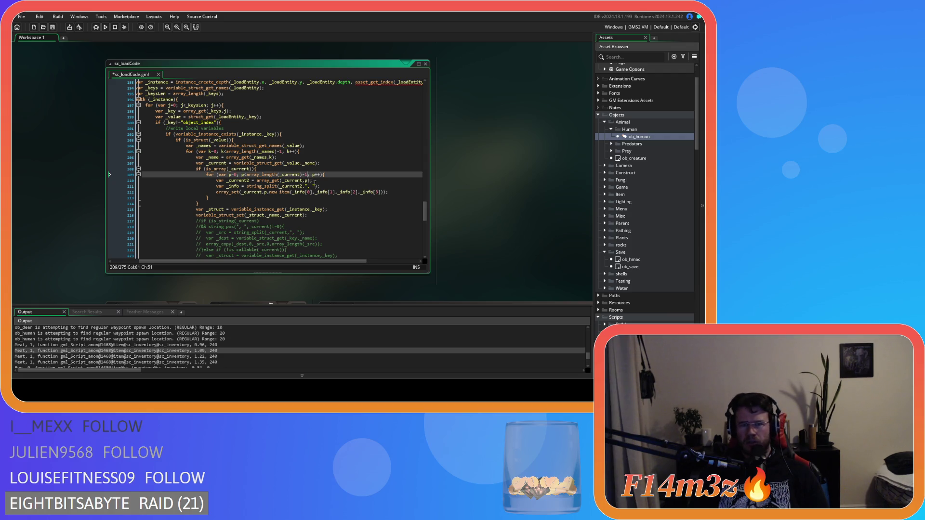
key("ctrl+s")
Check the loop's lines 206–208 in sc_loadCode, then build and run the game.
left_click(316, 168)
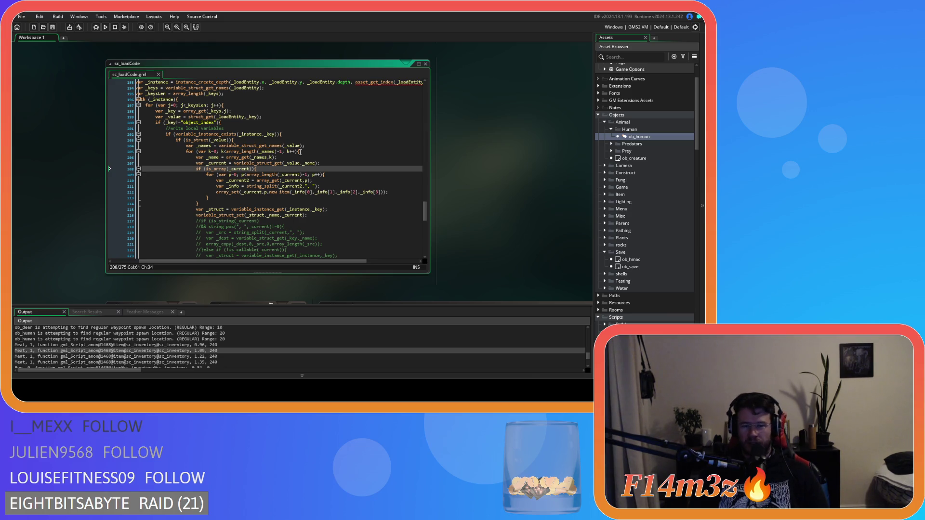
left_click(298, 146)
left_click(297, 158)
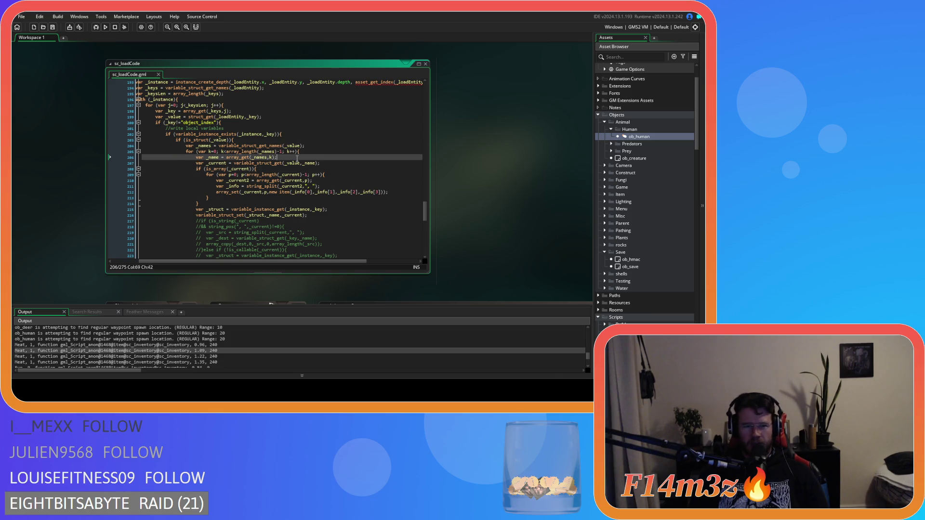
left_click(296, 167)
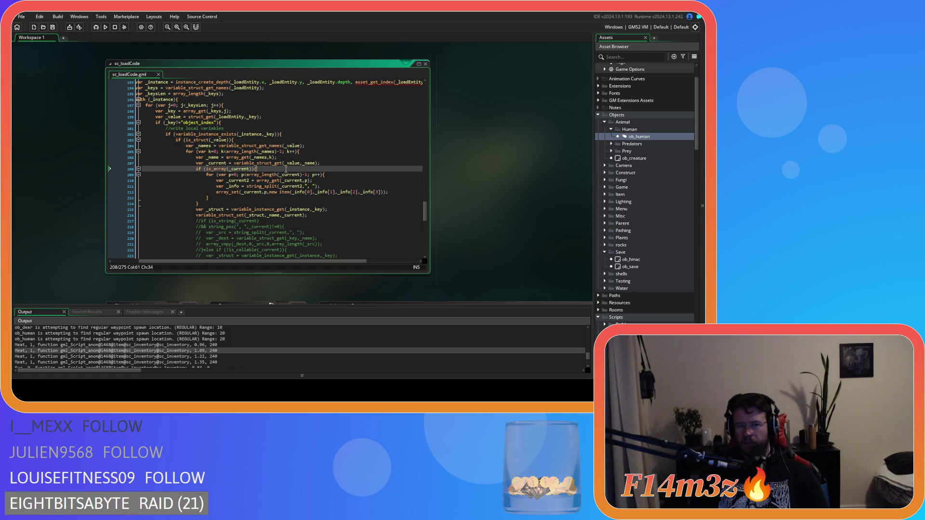
scroll(286, 169, "down", 1)
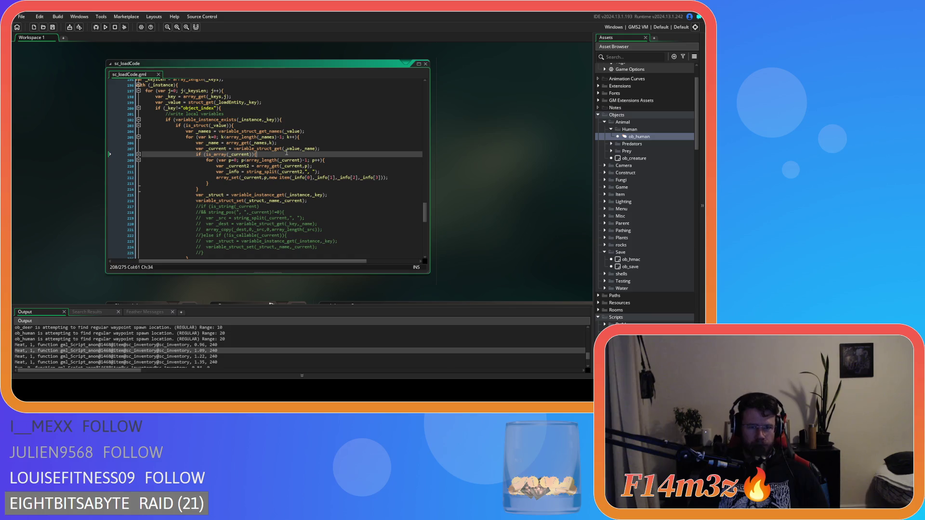
key("F5")
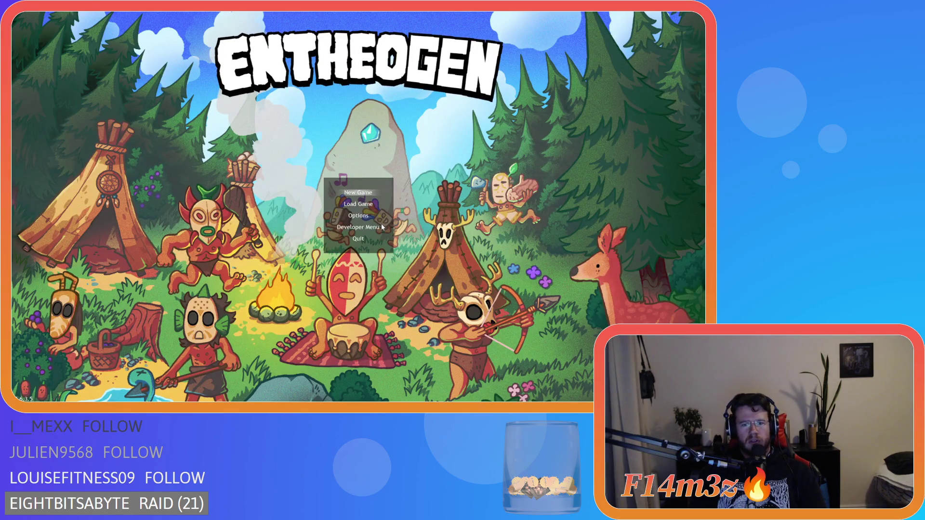
Start a new Entheogen game, pan around the village, quicksave, and close the game.
key("Return")
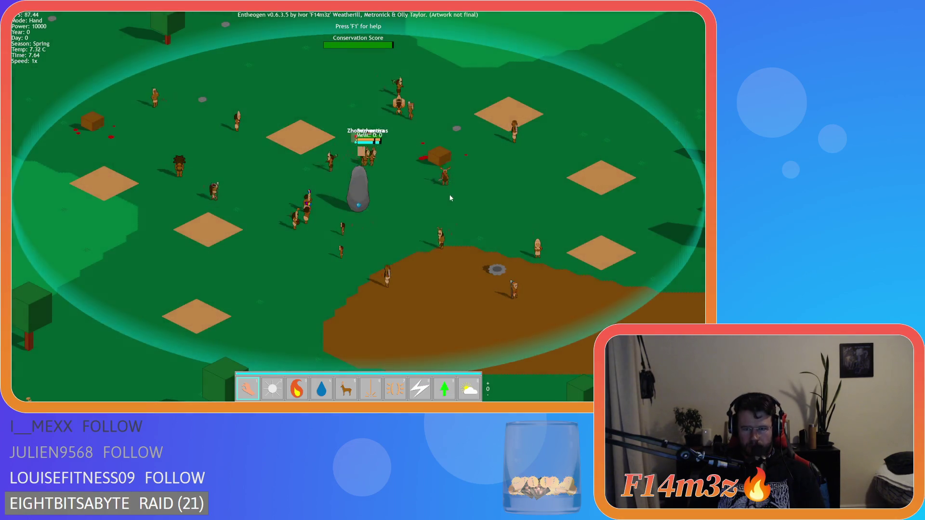
key("s")
scroll(459, 198, "up", 3)
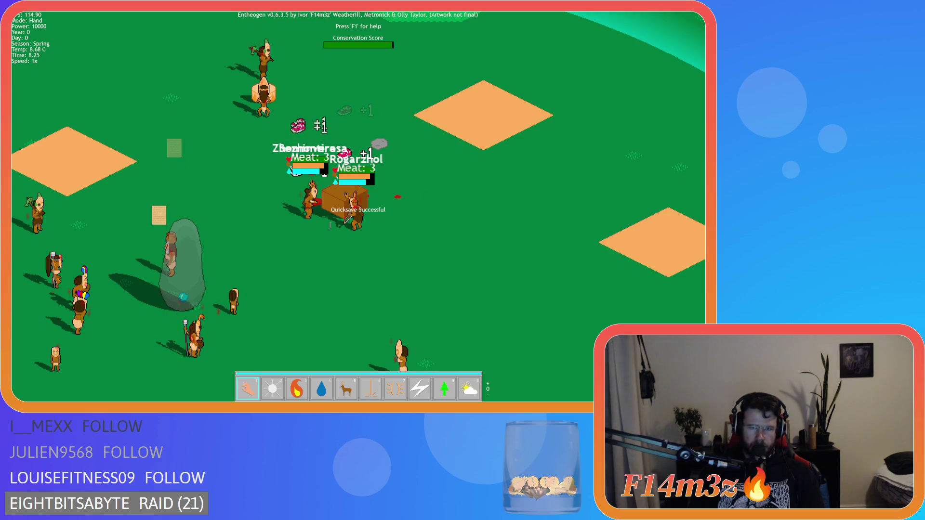
key("F5")
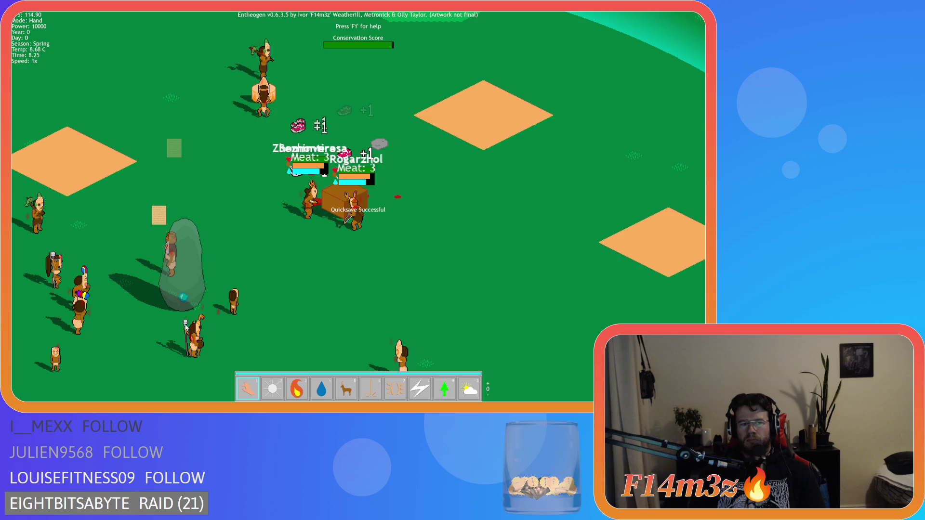
key("F9")
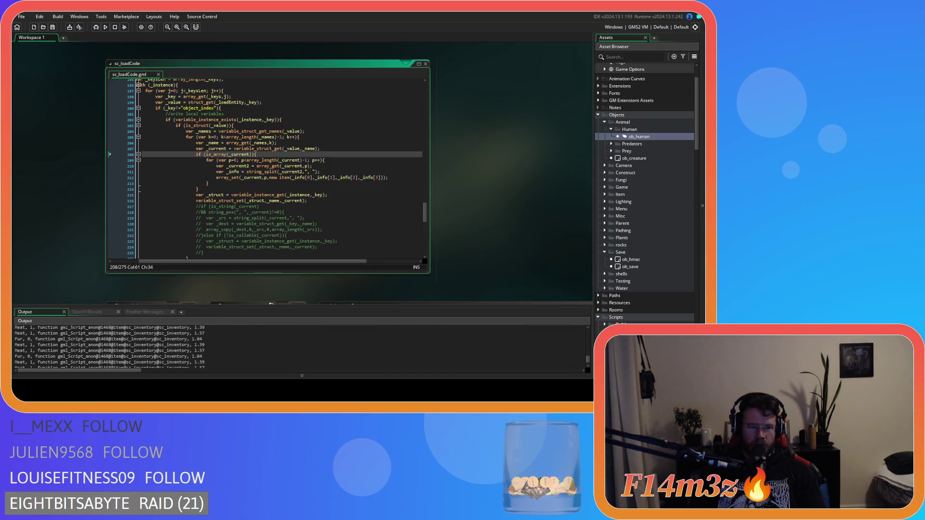
Inspect the newly logged Meat and Fur inventory lines in the Output panel.
left_click(166, 345)
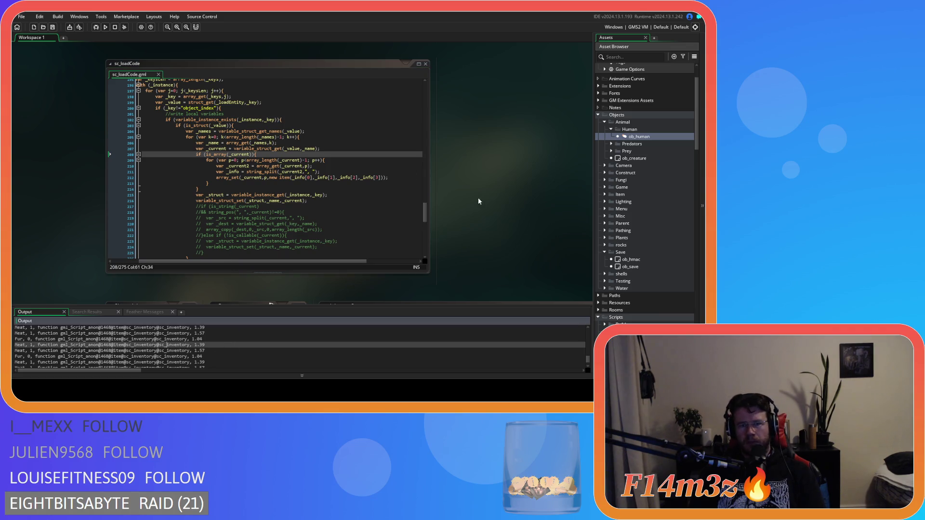
scroll(475, 199, "down", 5)
scroll(478, 217, "up", 5)
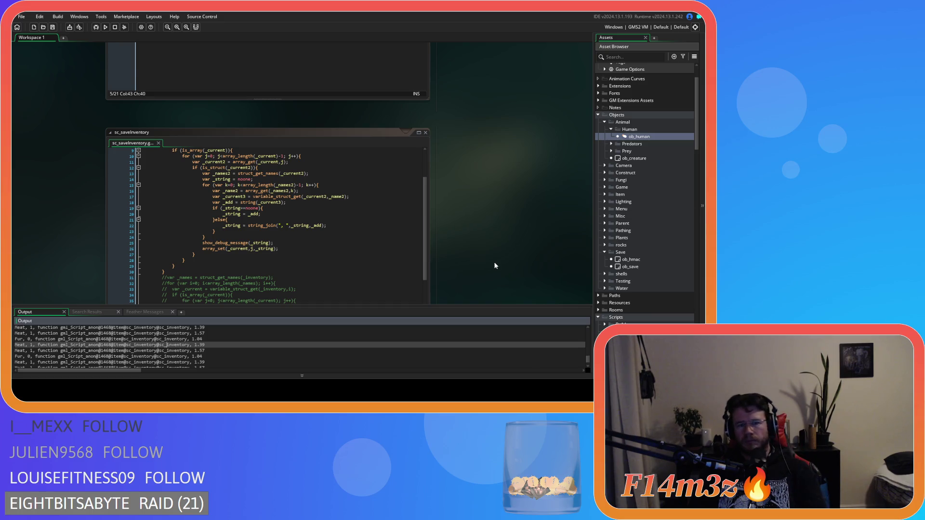
Scroll past sc_decay to sc_saveInventory and delete the -1 from the first loop bound.
scroll(493, 262, "up", 5)
left_click(290, 215)
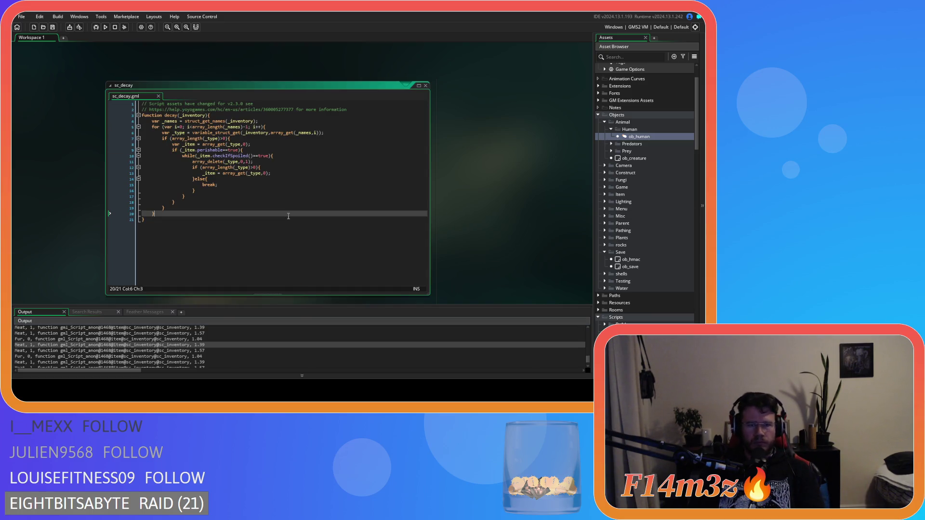
scroll(490, 246, "down", 1)
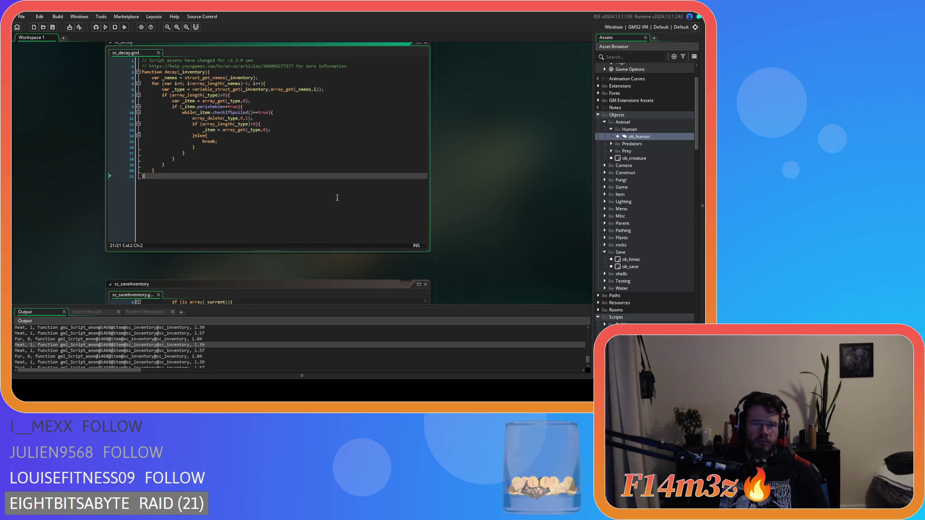
scroll(490, 228, "down", 2)
scroll(490, 228, "down", 3)
left_click(360, 211)
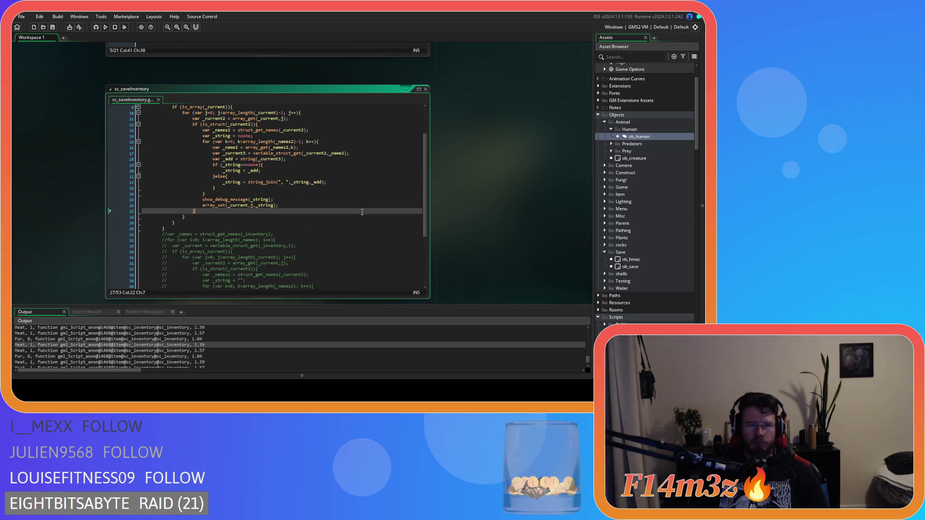
scroll(360, 212, "up", 3)
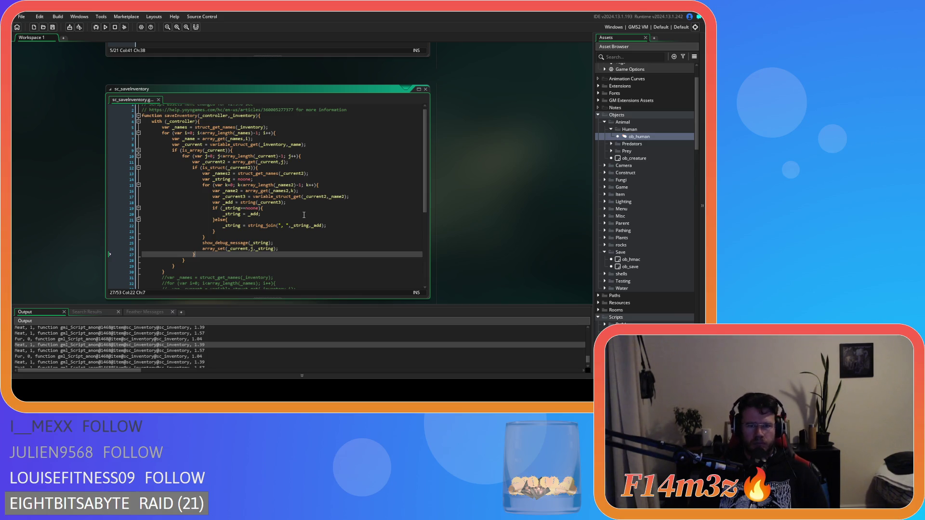
left_click(260, 133)
key("BackSpace")
key("BackSpace")
Delete the -1 from the remaining two loop bounds in sc_saveInventory.
left_click(285, 156)
key("BackSpace")
key("BackSpace")
left_click(302, 185)
key("BackSpace")
key("BackSpace")
Remove the -1 from lines 209 and 205 of sc_loadCode and save.
scroll(477, 236, "down", 10)
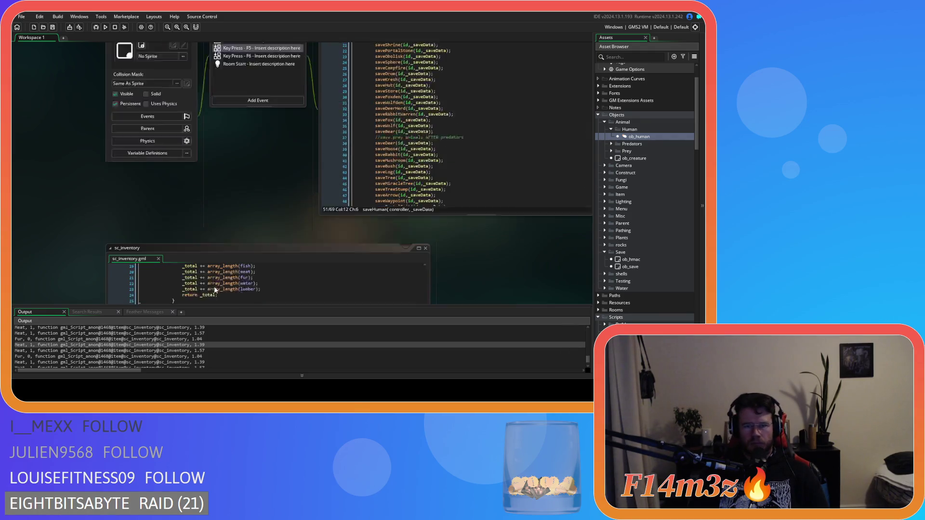
scroll(458, 263, "down", 5)
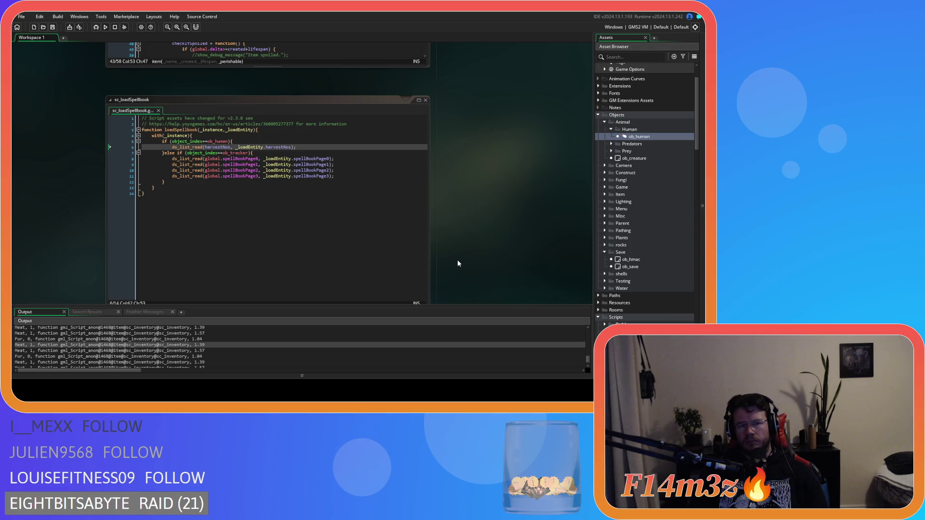
scroll(457, 260, "down", 8)
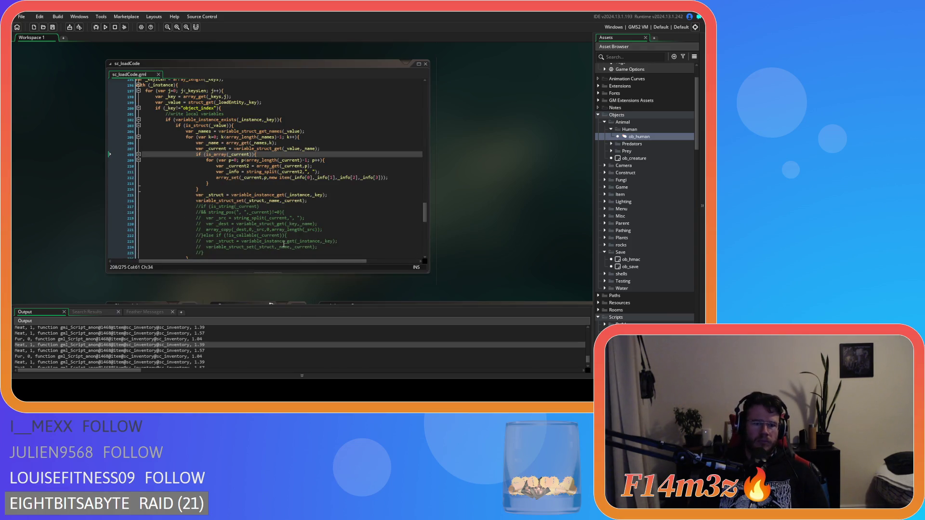
left_click(308, 159)
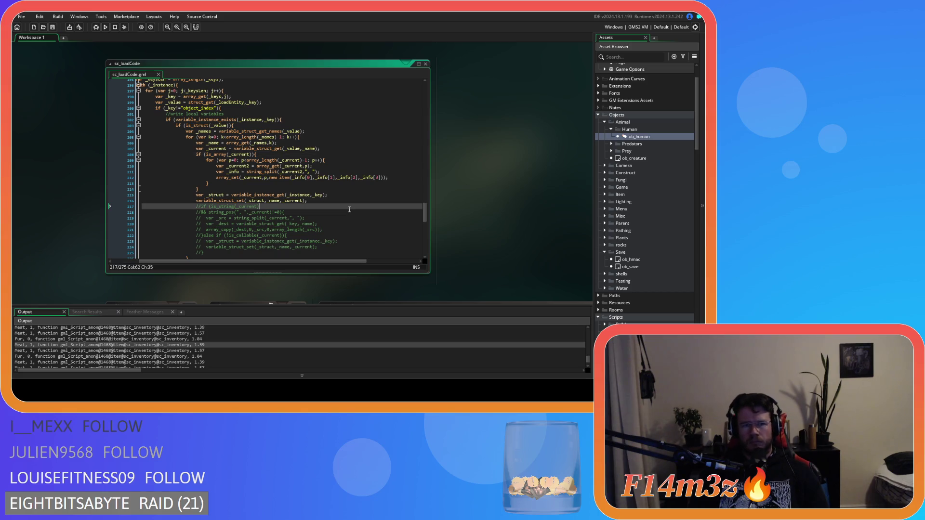
key("BackSpace")
key("BackSpace")
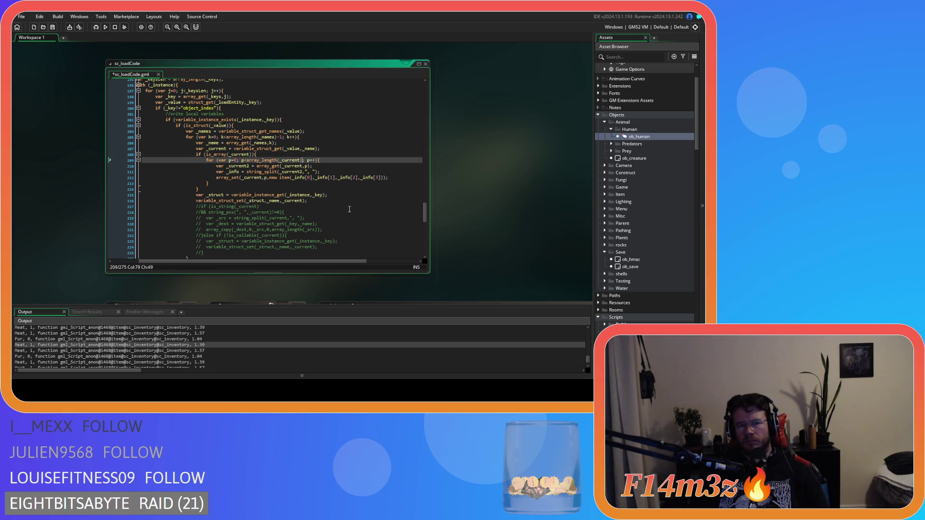
key("Up")
key("Up")
key("Up")
key("Left")
key("Left")
key("Left")
key("BackSpace")
key("BackSpace")
key("ctrl+s")
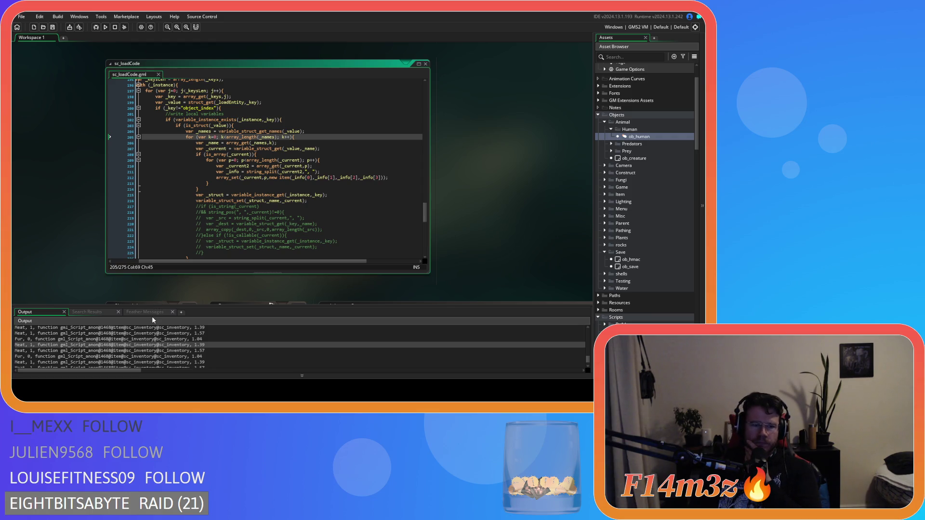
Copy the logged inventory line from the Output panel and scroll to ob_human's Create code.
left_click_drag(189, 346, 39, 346)
right_click(45, 350)
left_click(81, 264)
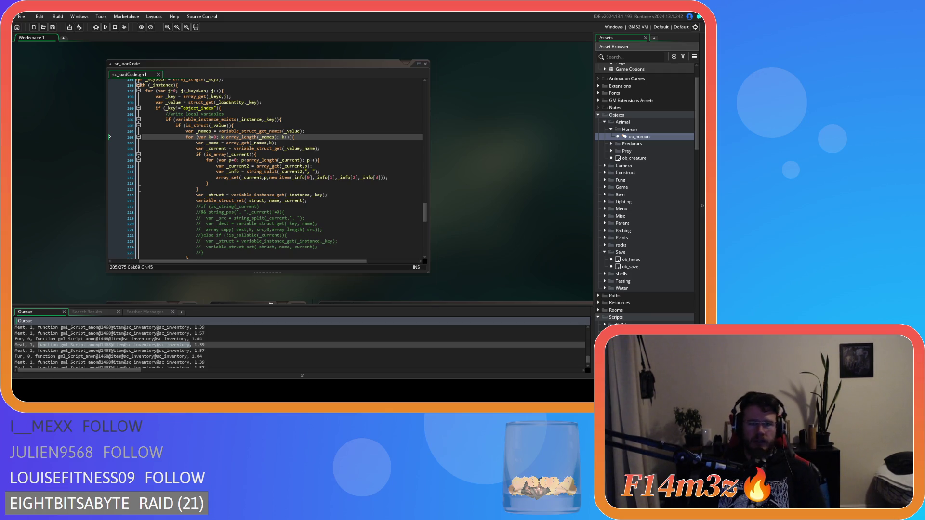
scroll(271, 304, "down", 3)
scroll(348, 174, "down", 3)
scroll(349, 159, "up", 1)
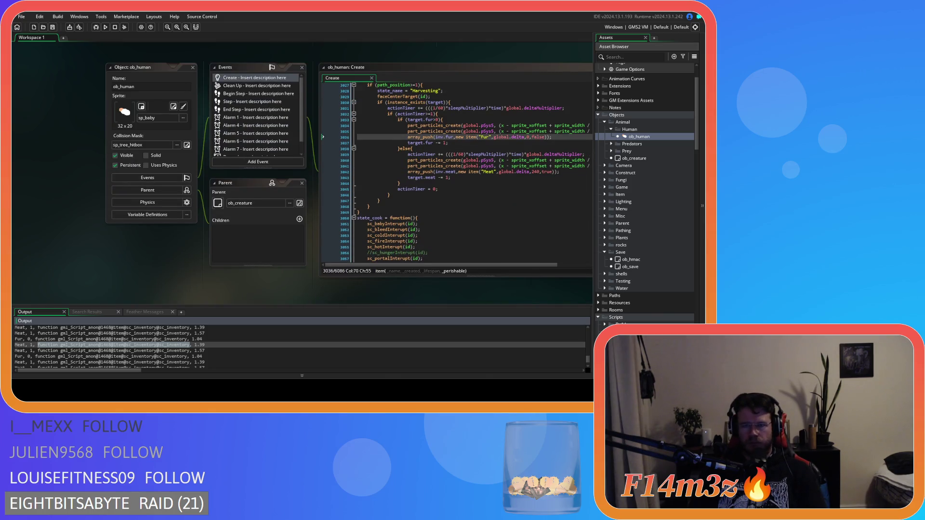
left_click(478, 137)
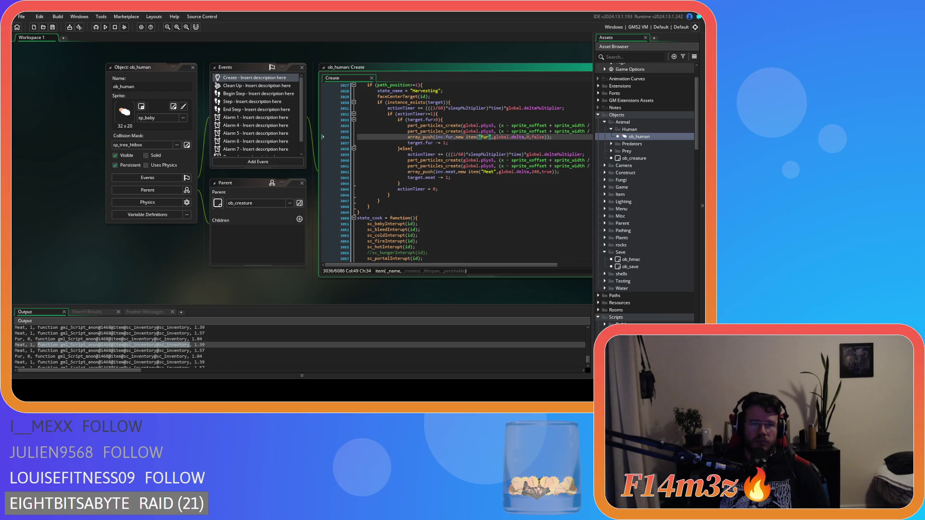
left_click(466, 131)
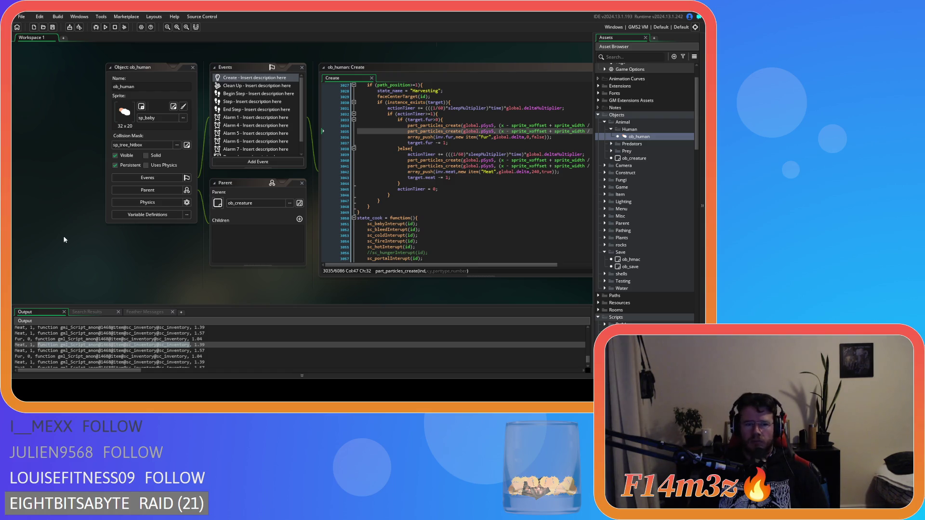
Scroll the workspace up and back down until the sc_saveInventory code window shows.
scroll(79, 221, "up", 5)
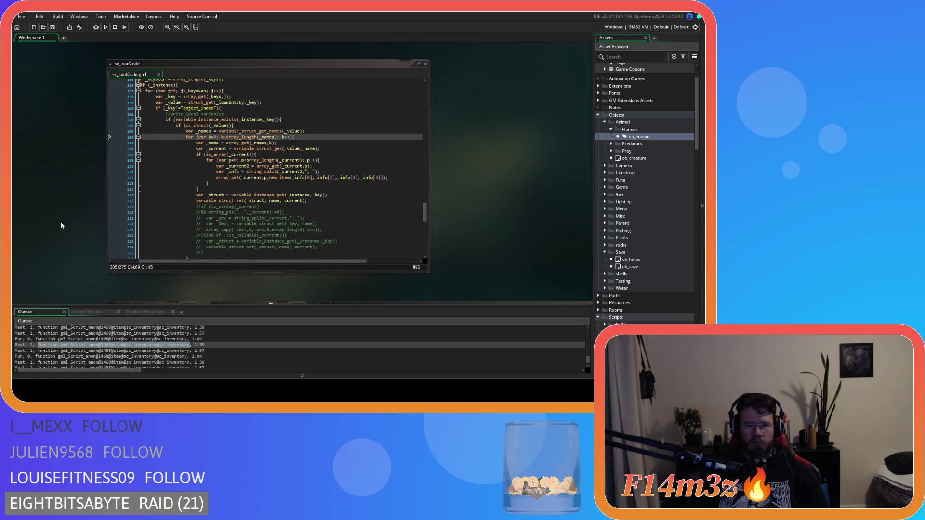
scroll(61, 225, "up", 10)
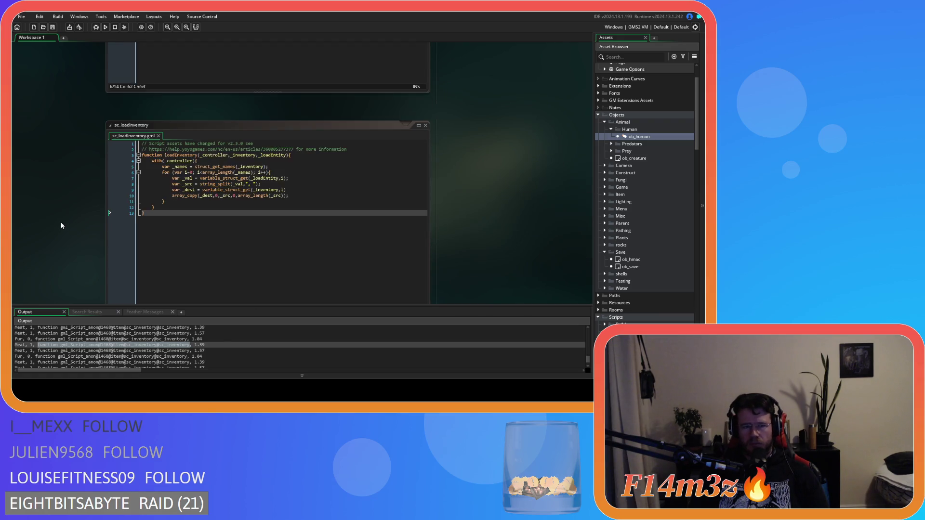
scroll(61, 226, "up", 10)
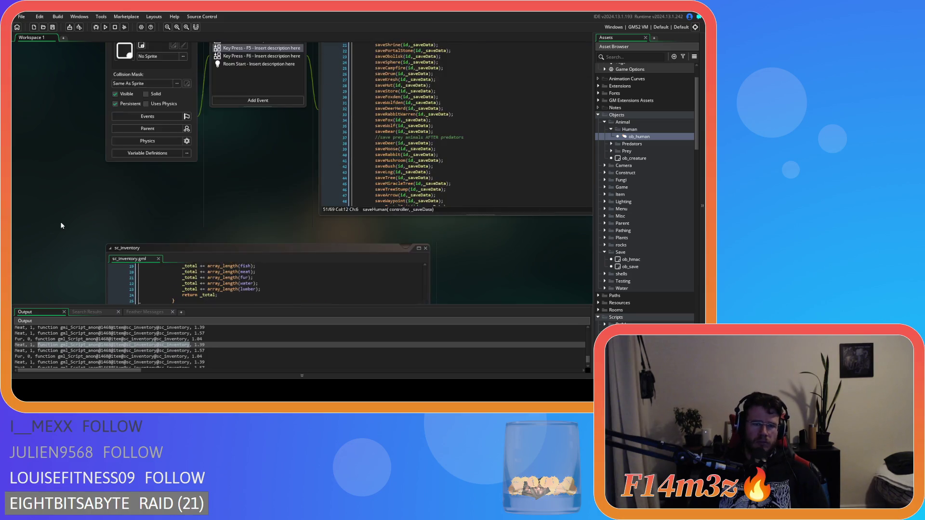
scroll(61, 226, "up", 5)
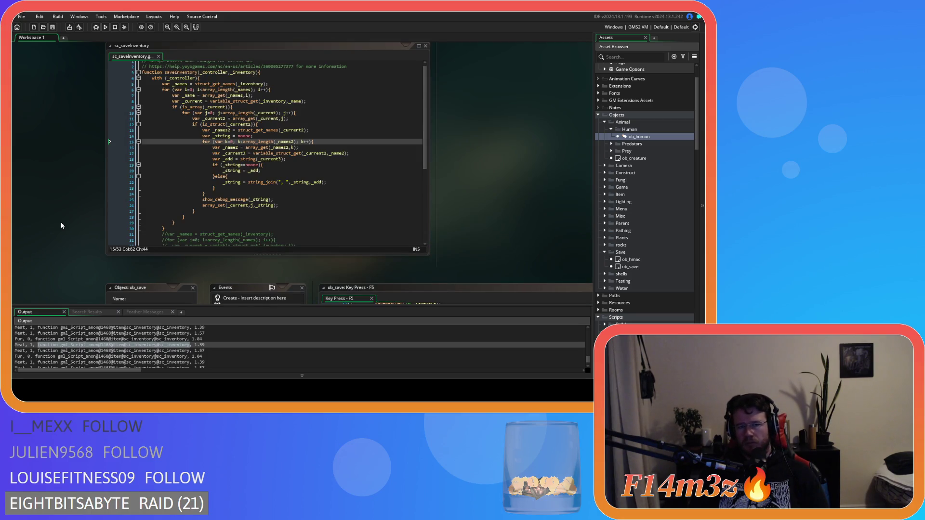
scroll(60, 225, "up", 10)
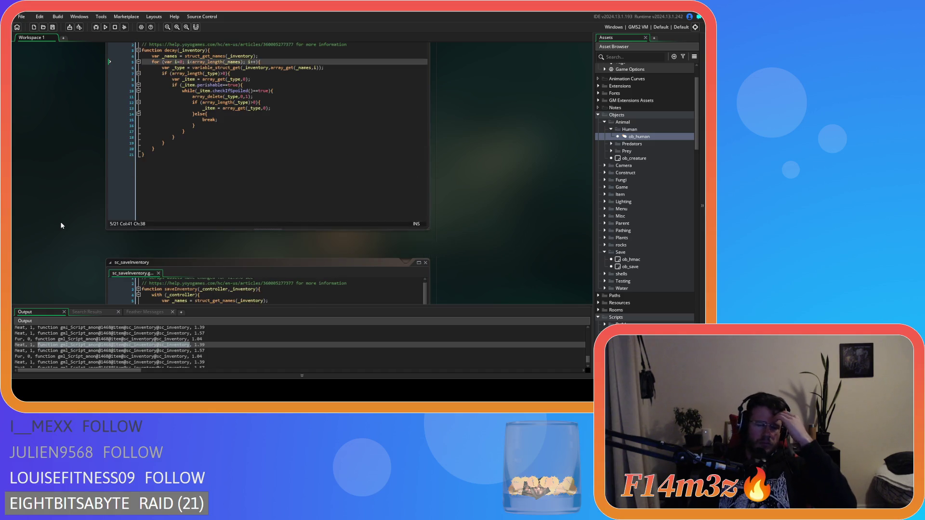
scroll(60, 225, "down", 3)
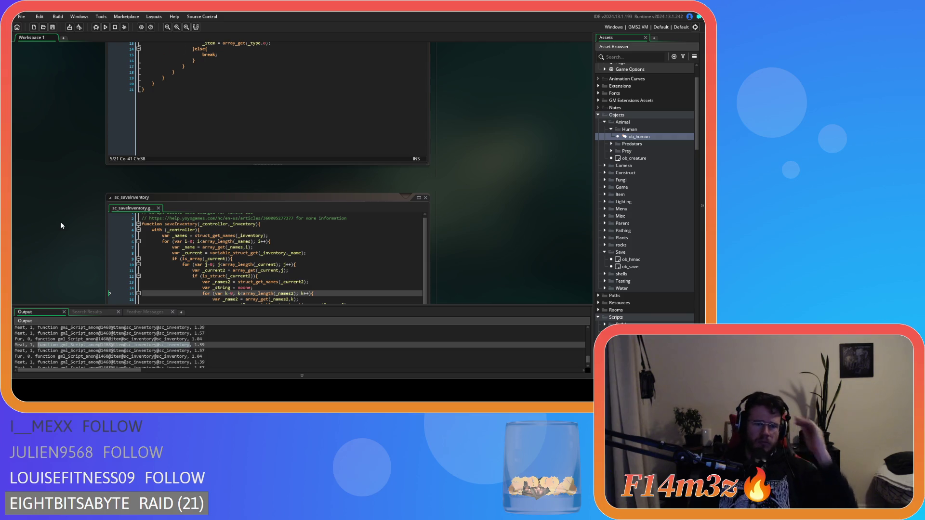
scroll(60, 226, "down", 2)
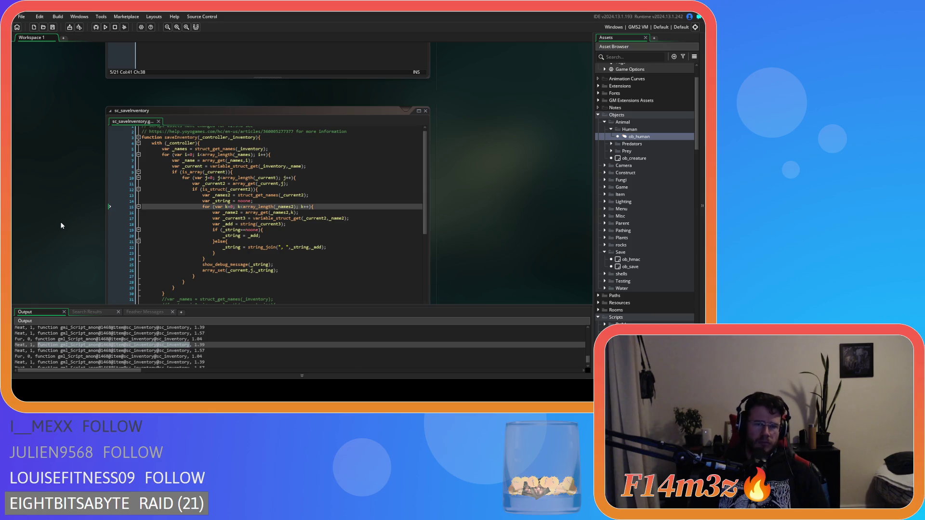
scroll(61, 225, "down", 2)
scroll(61, 225, "up", 1)
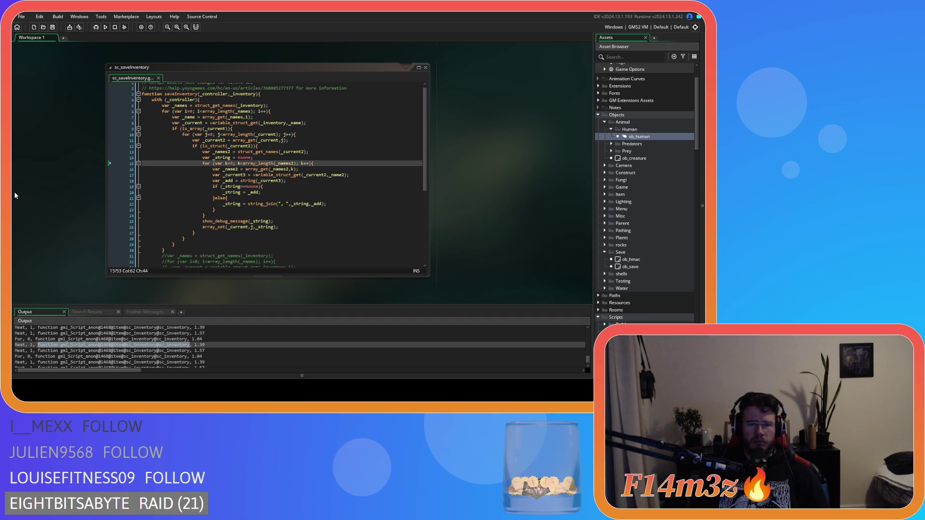
Add a line below the function's closing brace, then undo the stray 'struct' text.
left_click(191, 245)
left_click(194, 250)
key("Return")
type("struct")
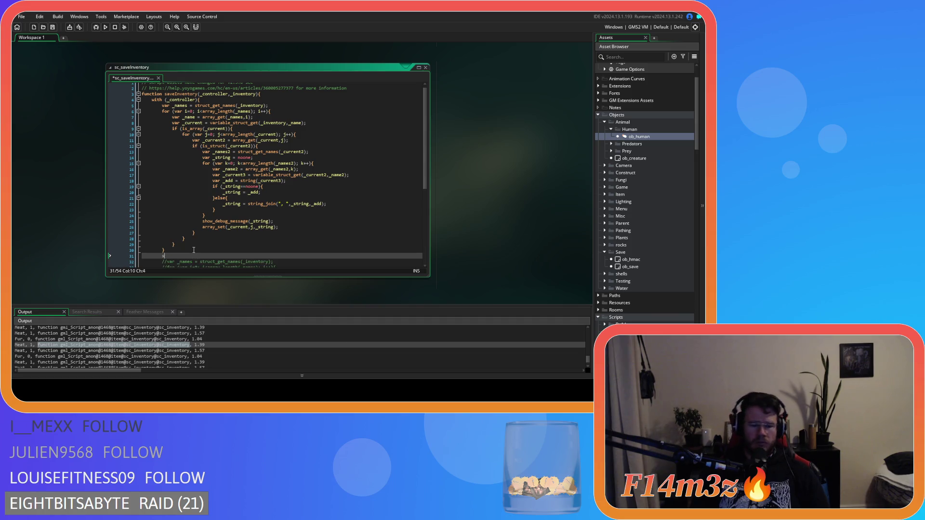
key("ctrl+z")
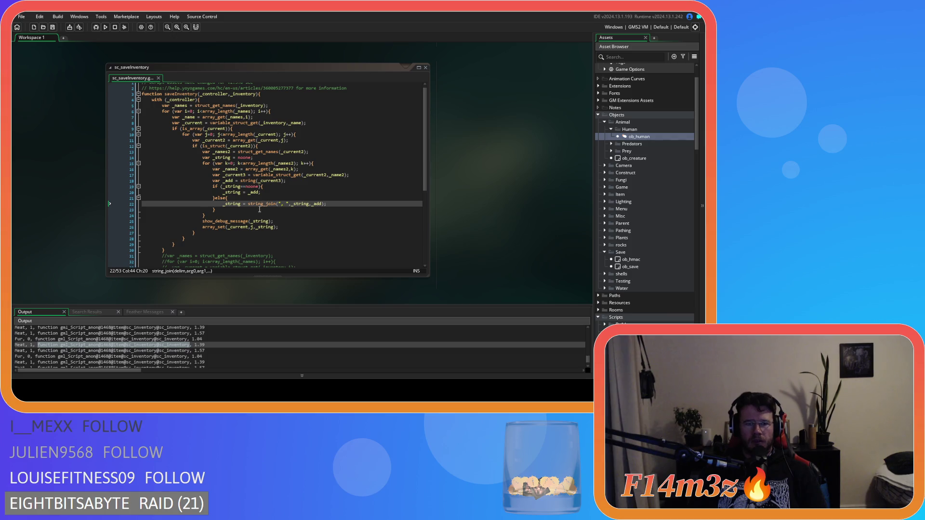
Insert 'if (!is_callable(_current3)){' as a new line 18 in saveInventory.
left_click(346, 174)
key("Return")
type("if (")
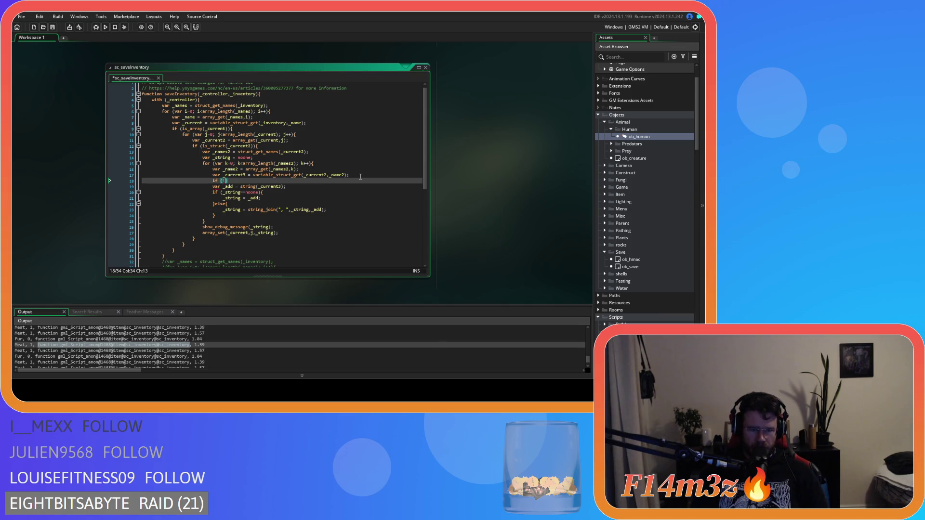
type("is_cal")
key("Return")
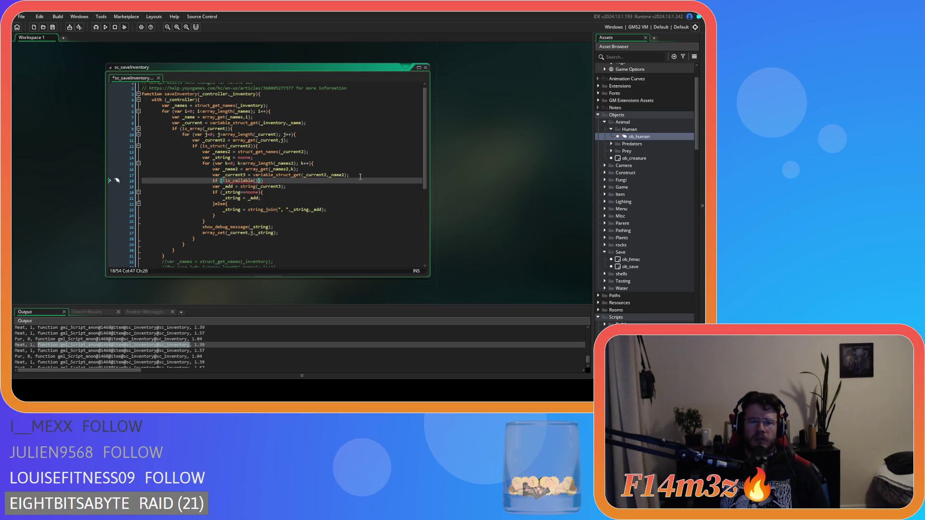
type("_cur")
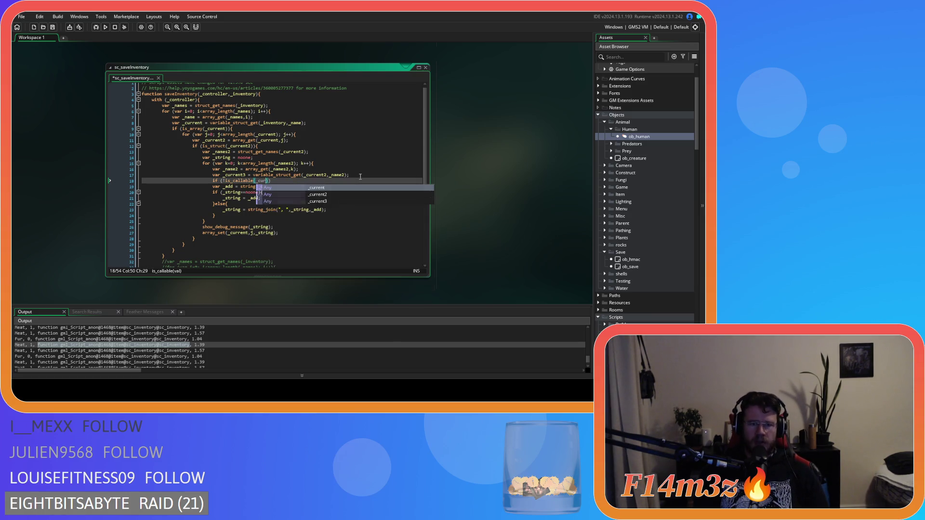
key("Down")
key("Down")
key("Return")
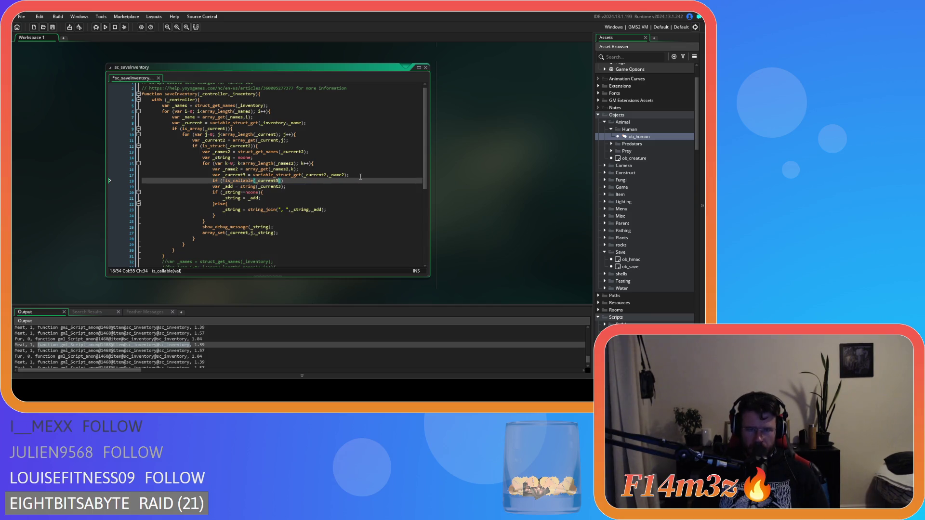
type(")){")
Indent lines 19–24 inside the new if block, close it, and run the game.
left_click_drag(221, 214, 209, 186)
key("Tab")
left_click(233, 216)
key("Return")
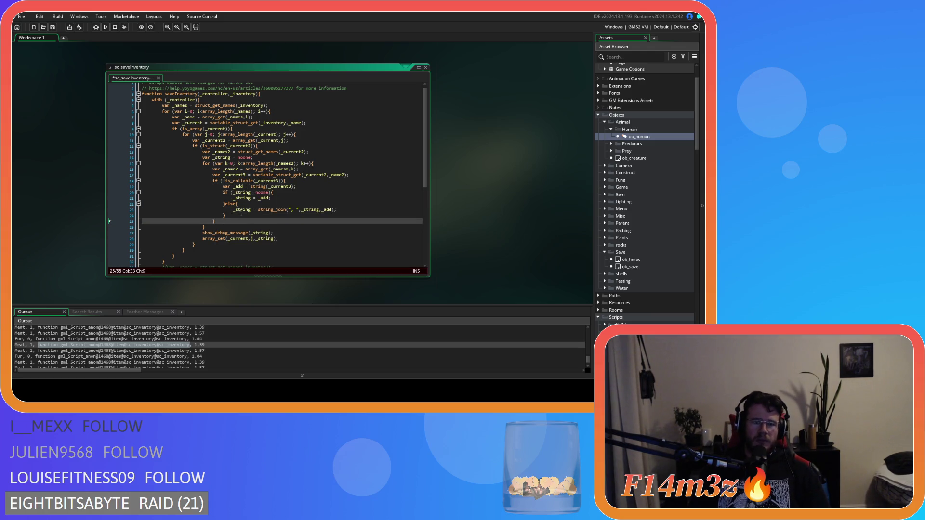
key("F5")
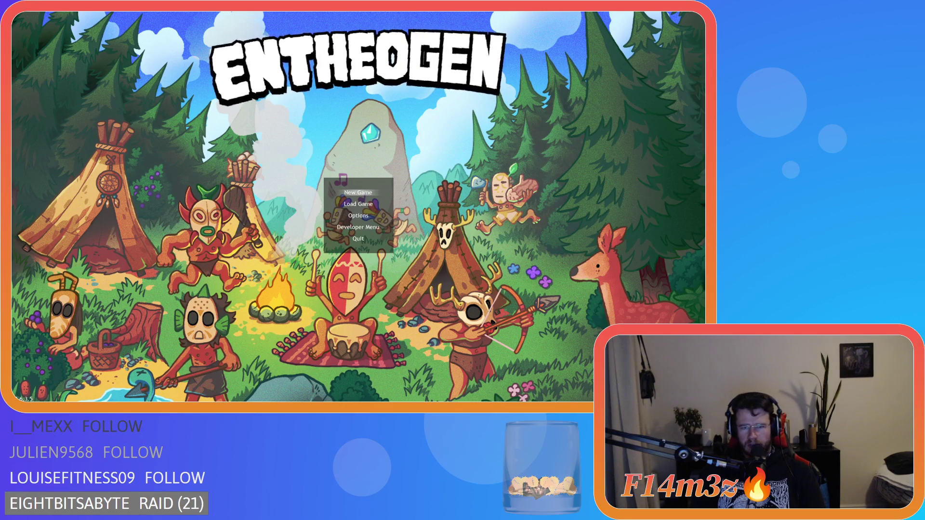
Start a new game, pan right toward the gathering villagers, zoom in, and quicksave.
key("Return")
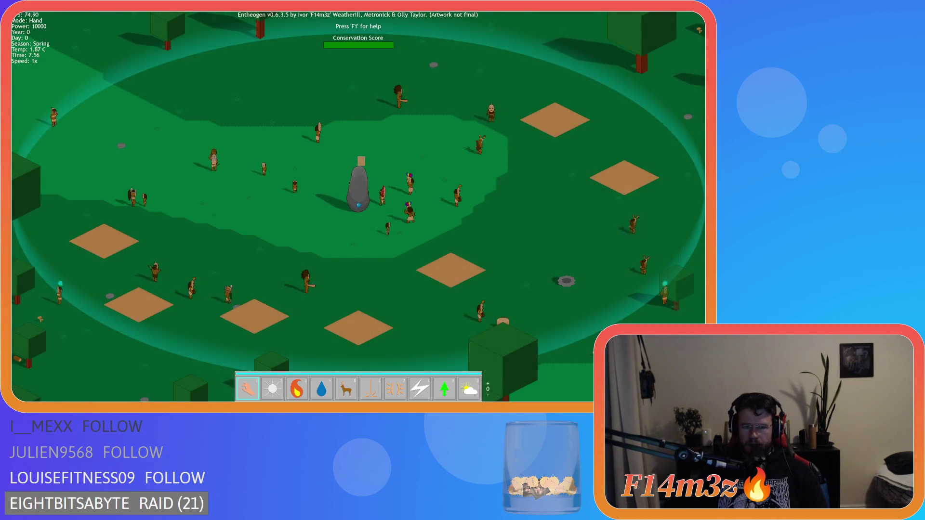
key("d")
key("d")
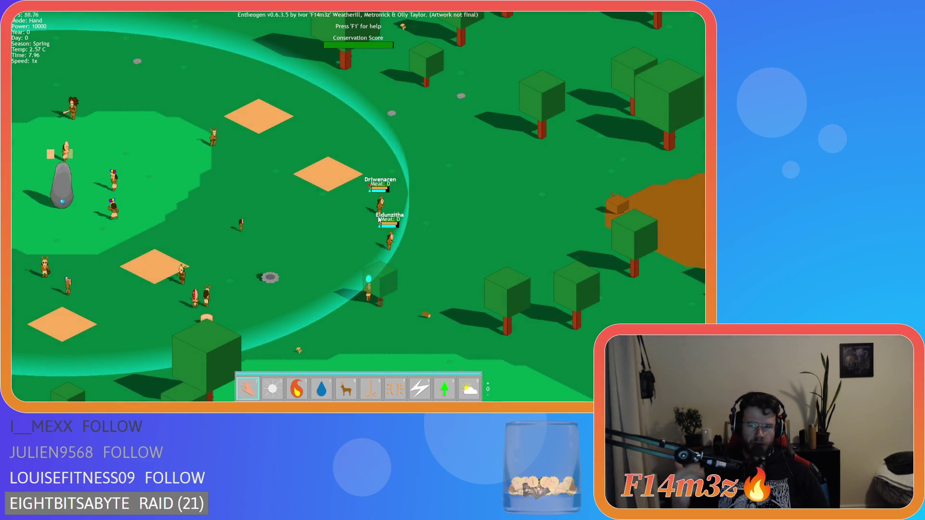
key("d")
key("d")
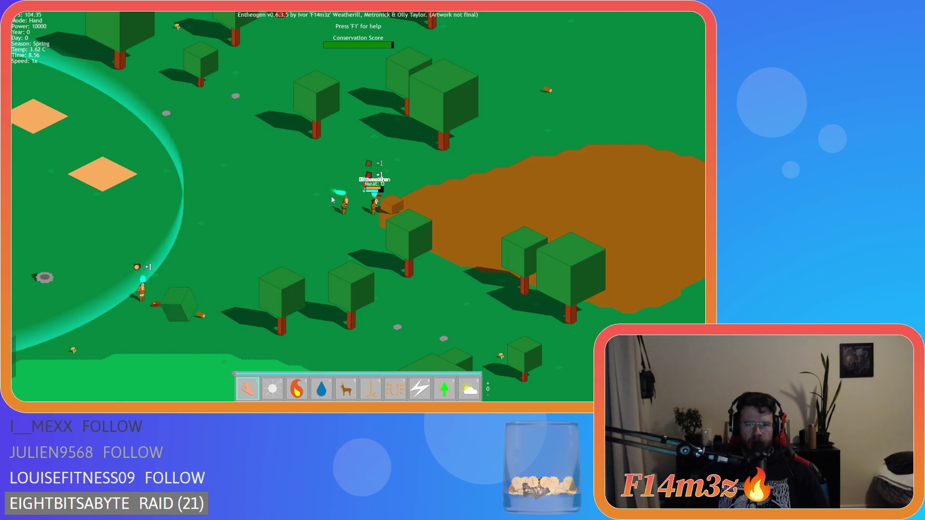
key("d")
scroll(352, 216, "up", 5)
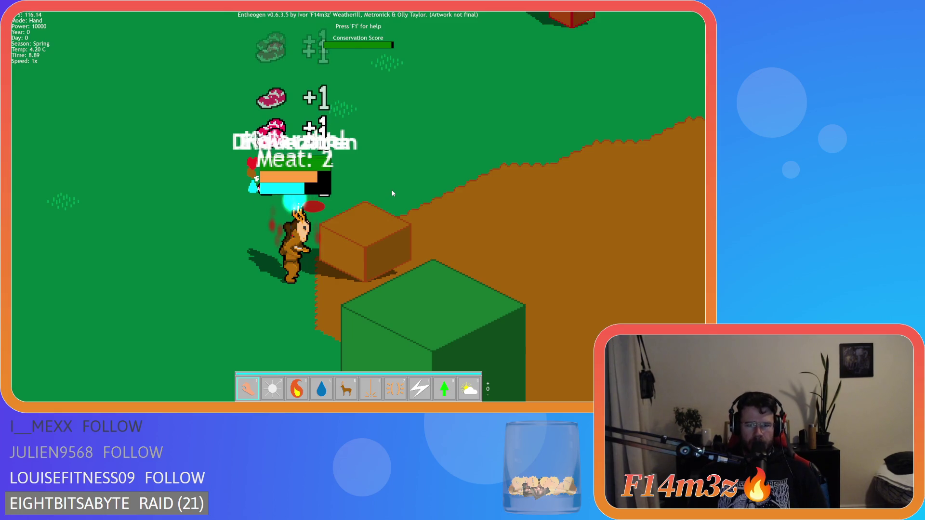
key("F5")
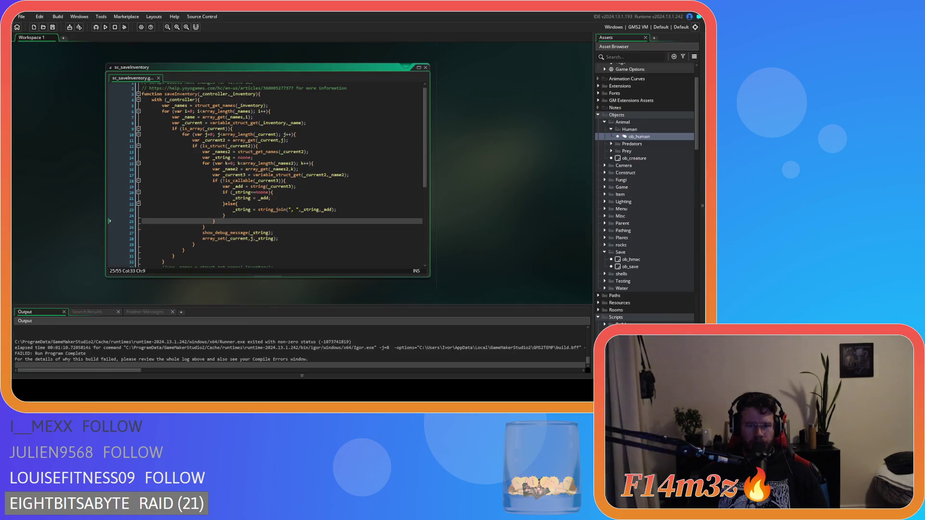
Scroll through the Output log to read the saved Meat and Fur entries.
scroll(81, 353, "up", 5)
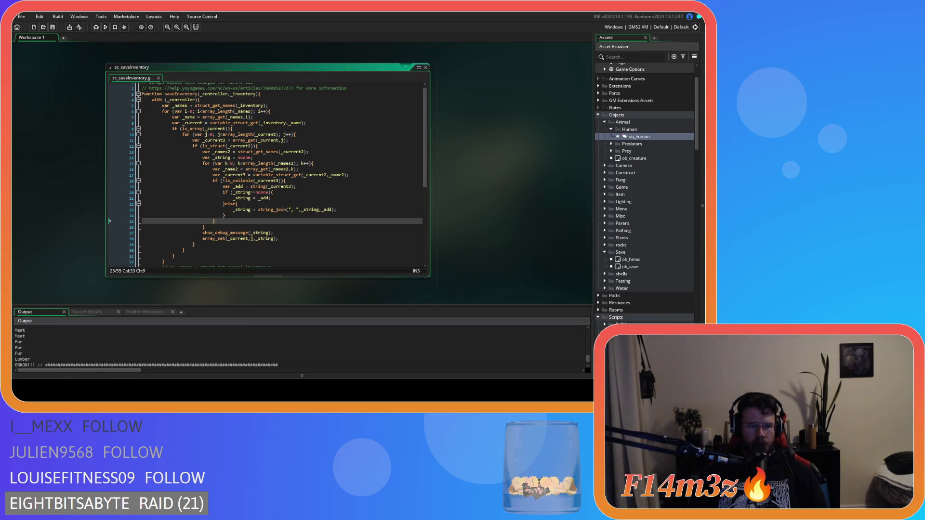
left_click(81, 353)
scroll(81, 353, "up", 3)
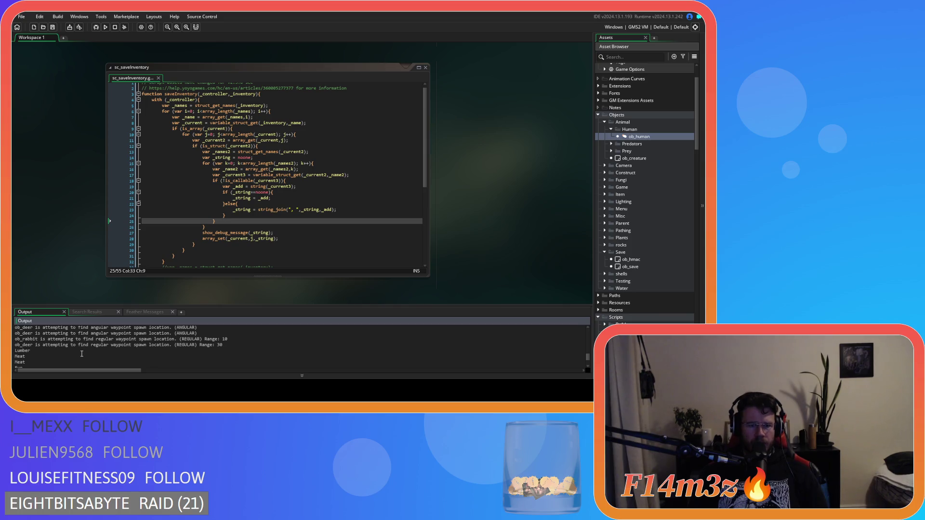
scroll(82, 354, "down", 5)
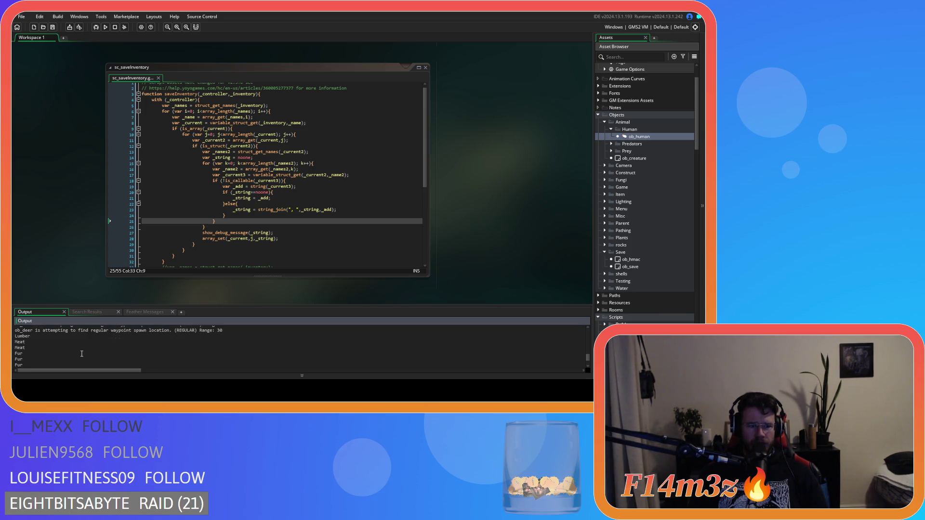
left_click(81, 353)
scroll(82, 354, "up", 2)
scroll(81, 353, "up", 2)
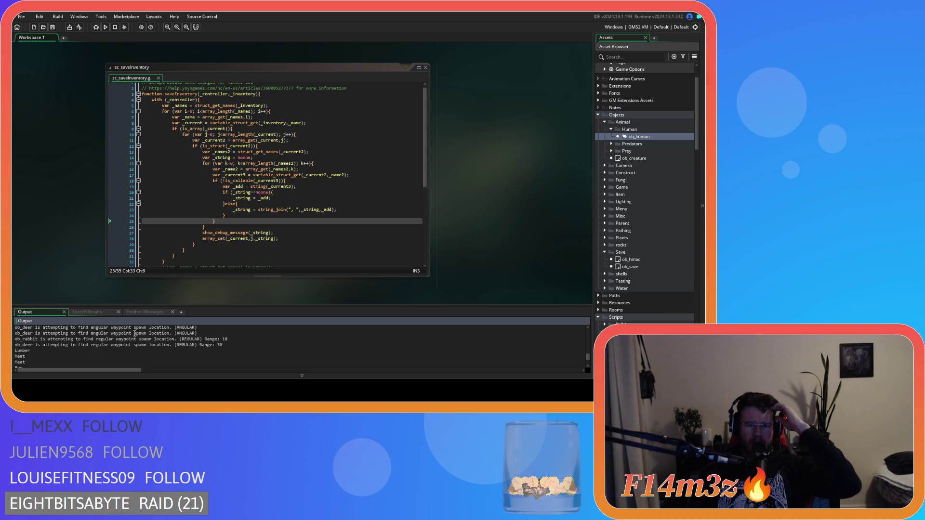
Check the latest saved-item and ERROR lines, then show is_callable's documentation tooltip.
left_click(158, 354)
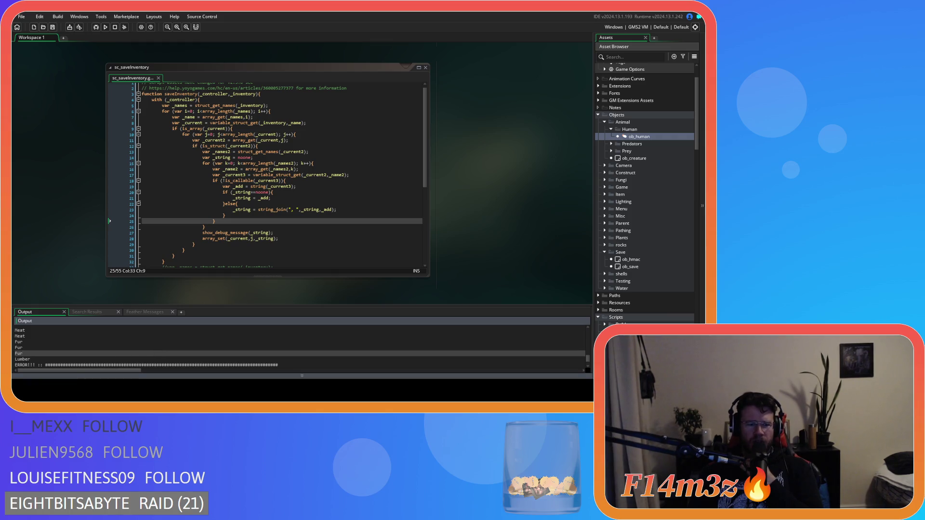
scroll(66, 234, "down", 3)
scroll(68, 233, "down", 5)
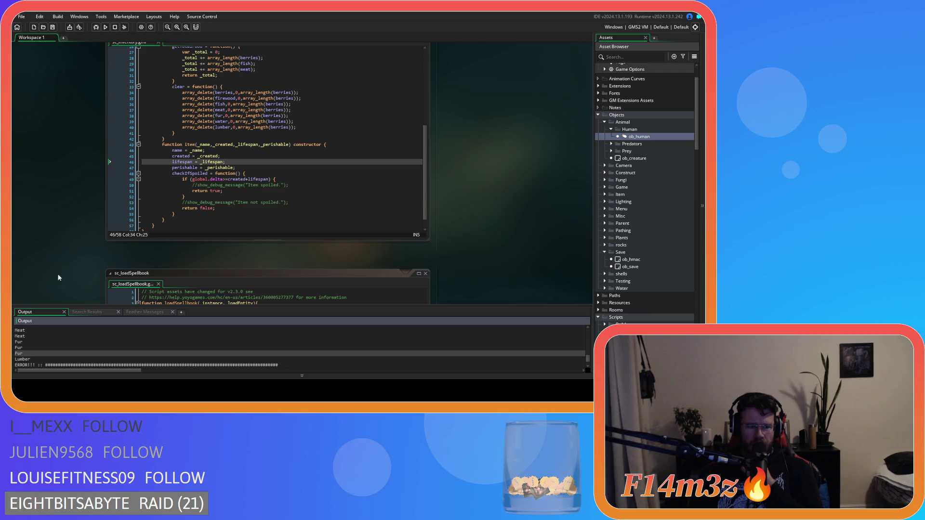
scroll(65, 265, "up", 10)
scroll(67, 269, "up", 2)
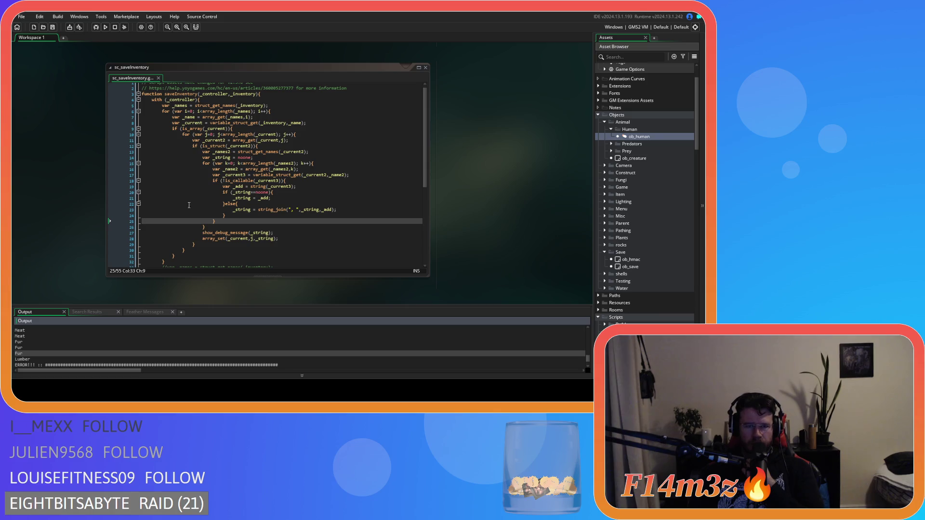
mouse_move(239, 180)
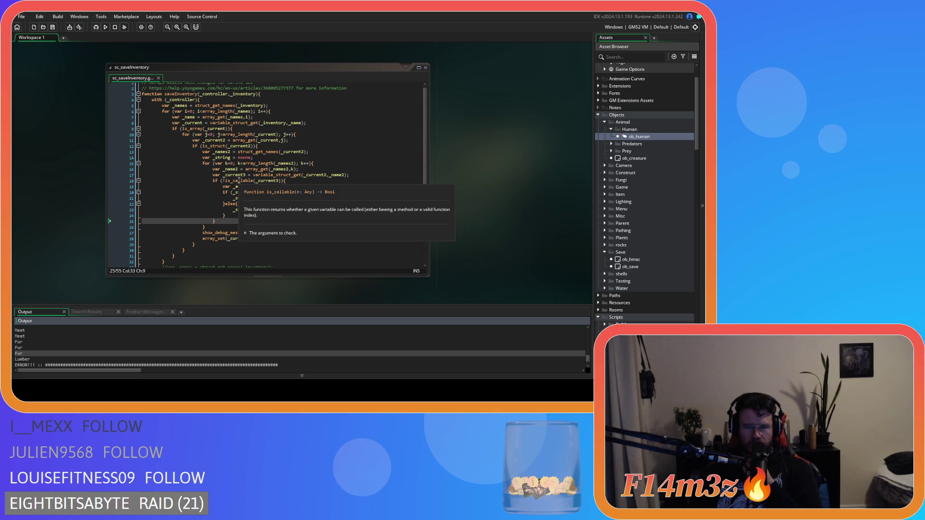
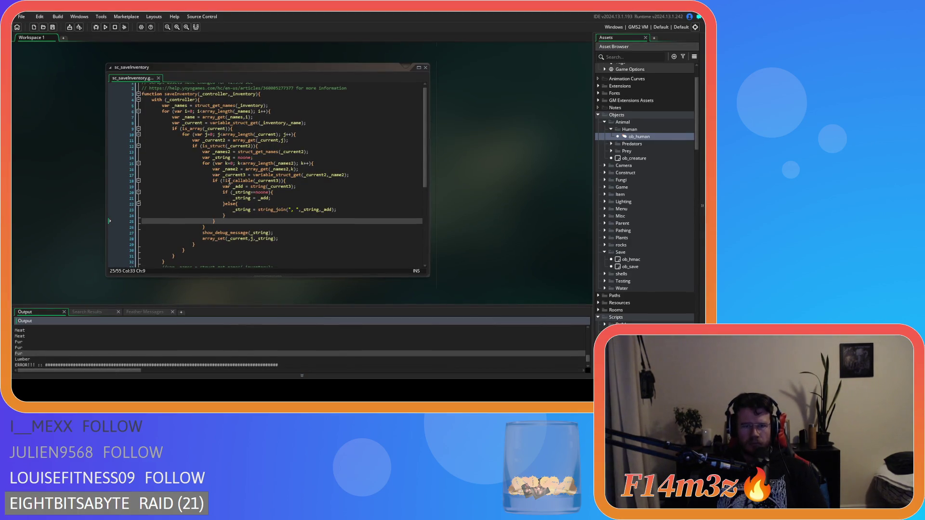
Change line 18's check from !is_callable to is_string(_current3).
left_click(224, 181)
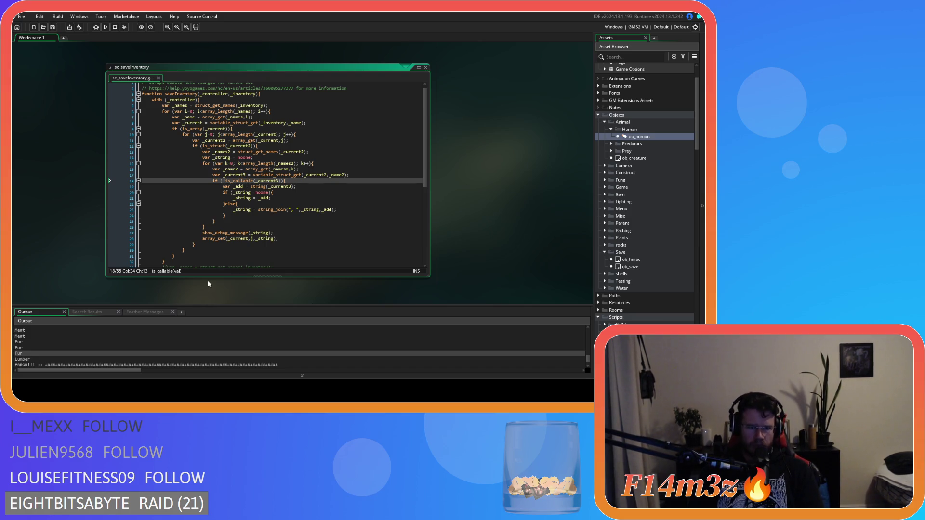
key("BackSpace")
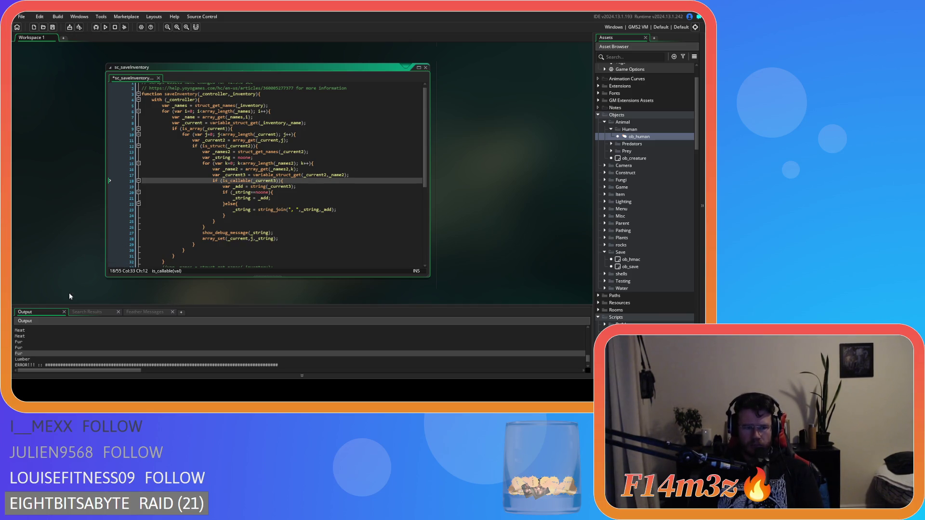
left_click_drag(278, 181, 230, 181)
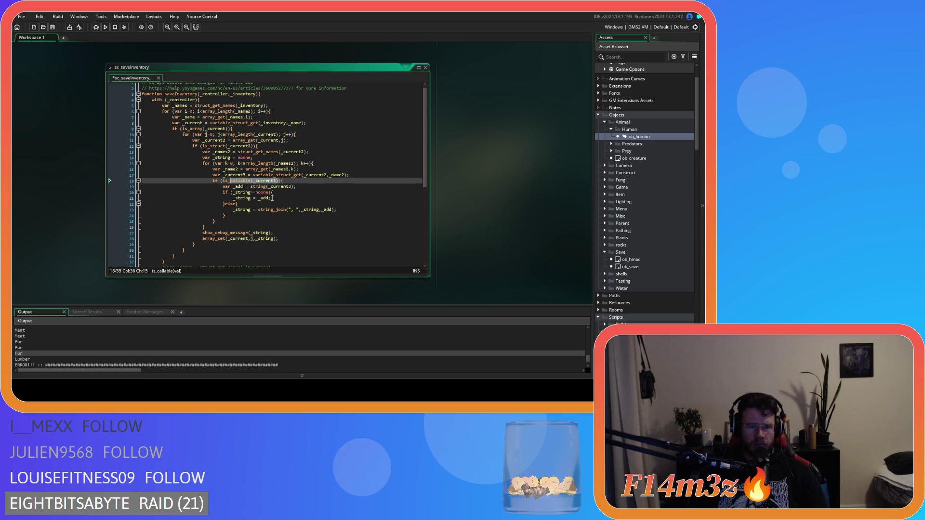
type("string")
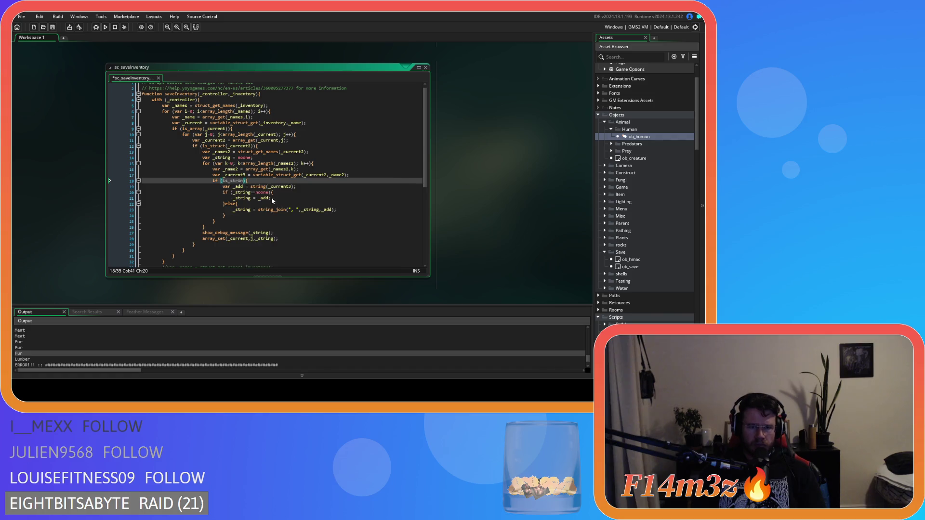
key("BackSpace")
type("g( ")
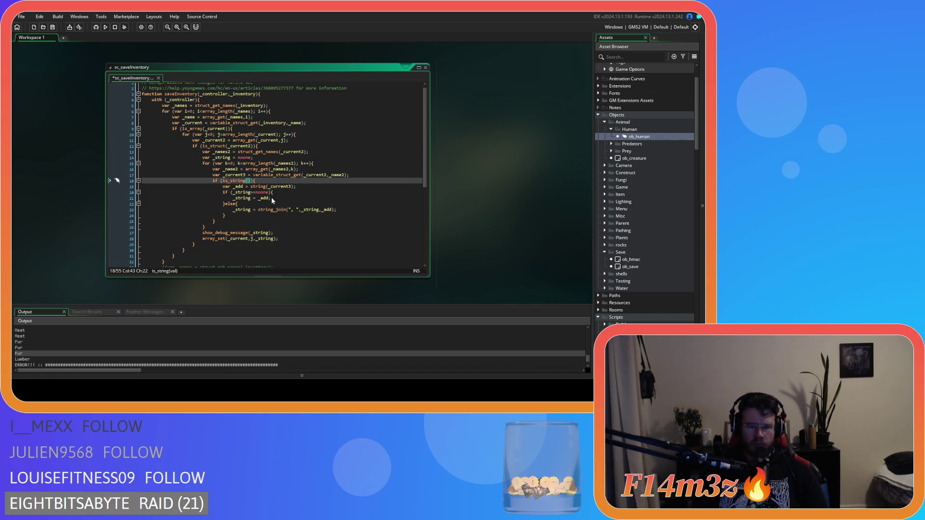
type("_curr")
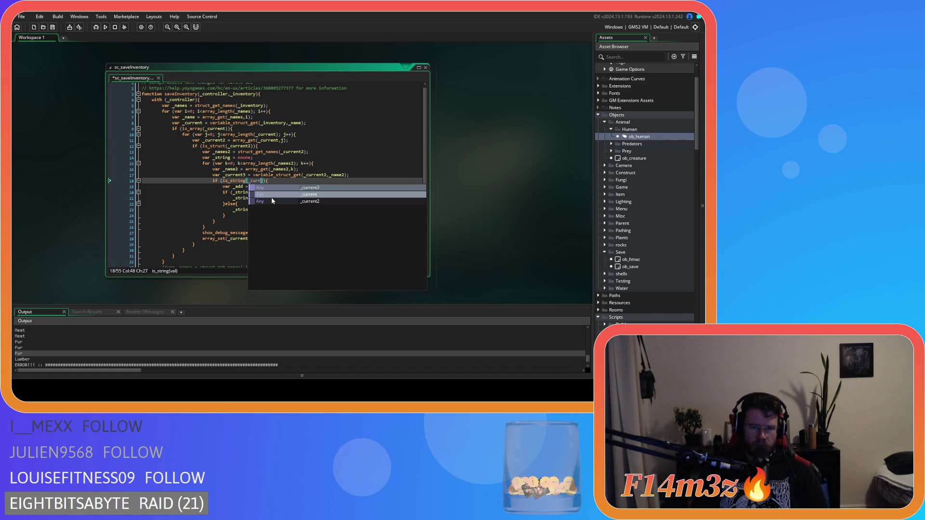
key("Return")
key("Right")
key("Delete")
Start a second condition line reading 'or is_' below the is_string check.
key("Return")
type("or is_")
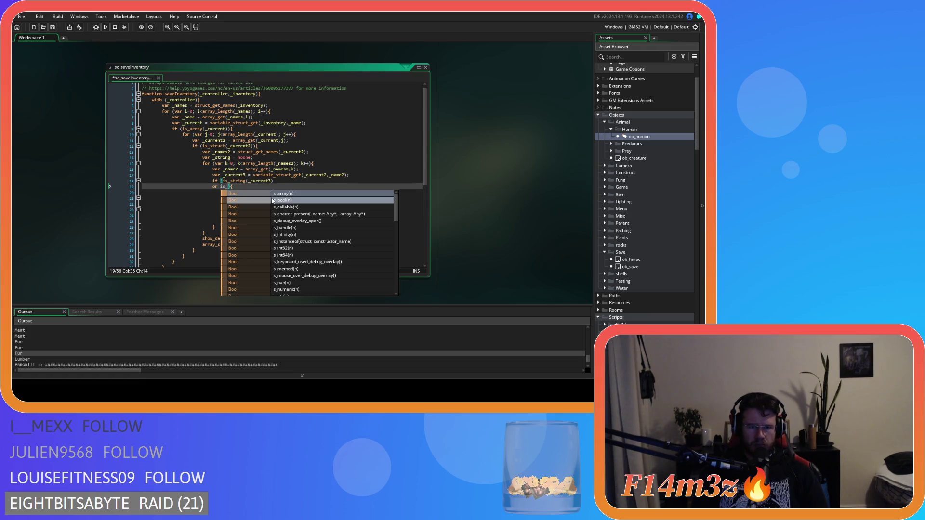
key("Escape")
scroll(472, 228, "down", 10)
scroll(478, 192, "down", 5)
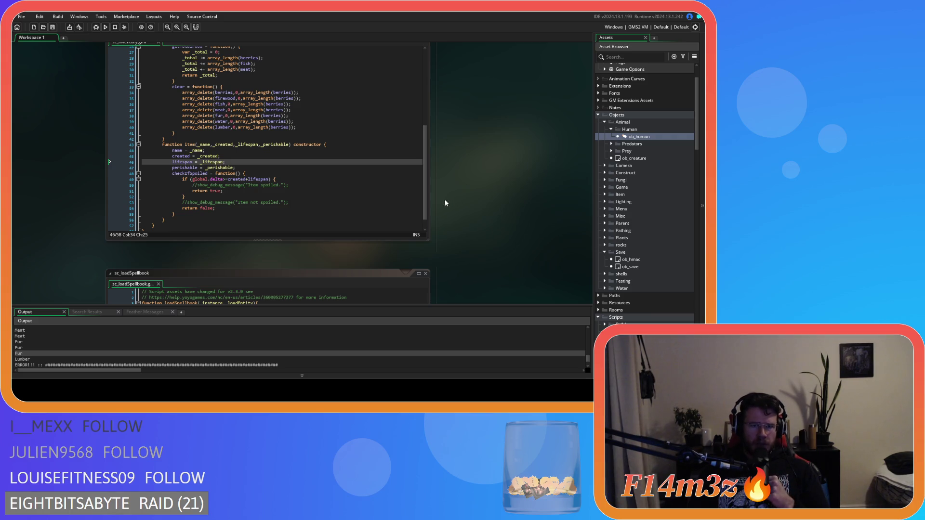
scroll(451, 198, "down", 15)
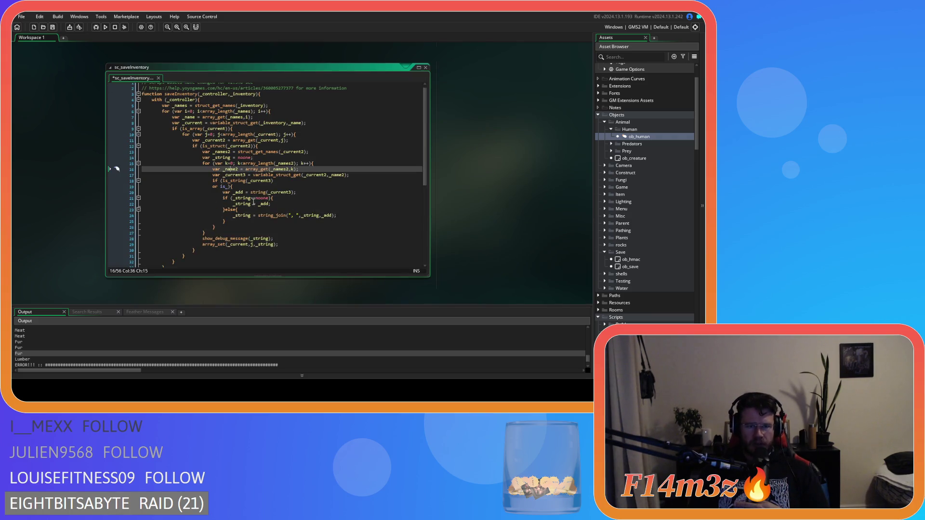
left_click(244, 187)
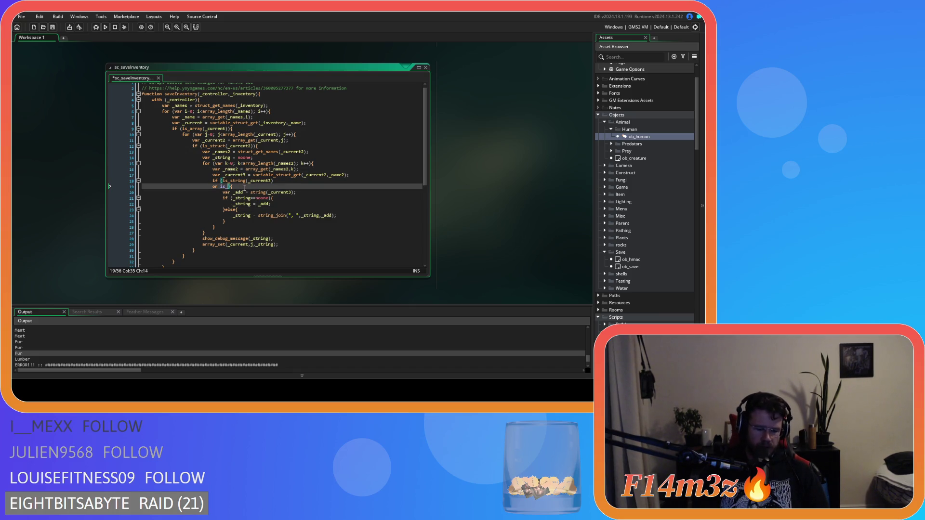
Complete line 19 as is_bool(_current3).
type("fl")
key("BackSpace")
key("BackSpace")
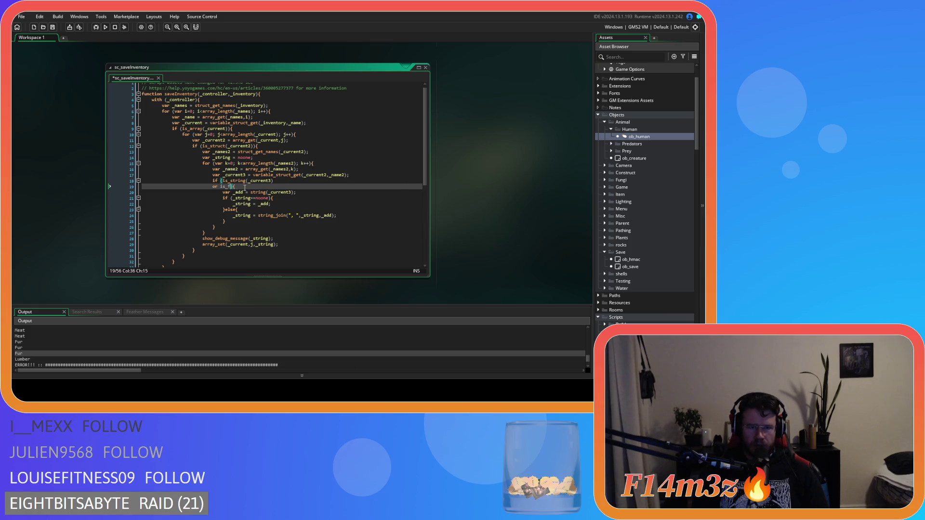
type("bo")
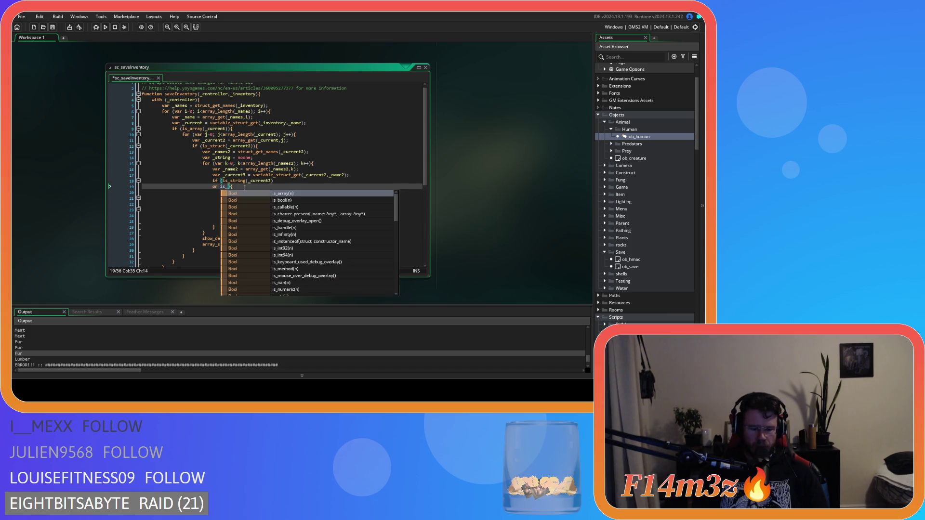
key("Return")
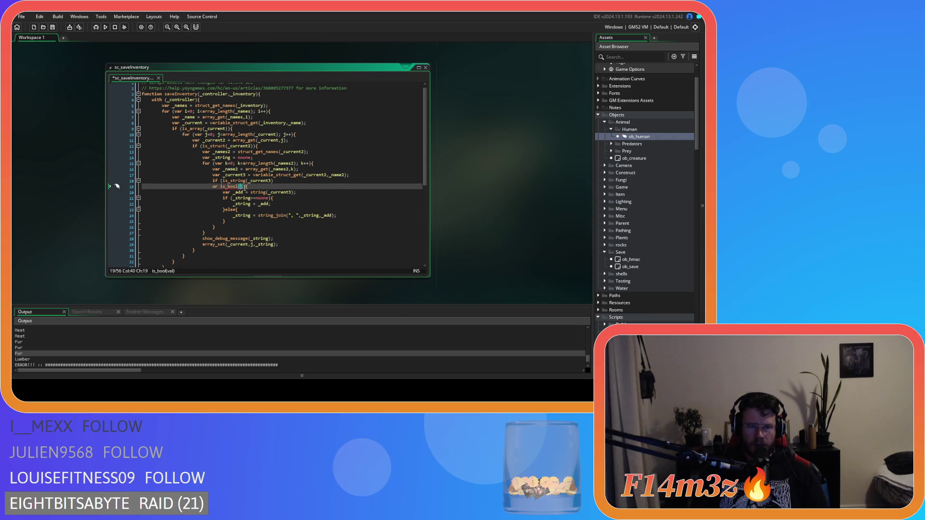
type("_current3")
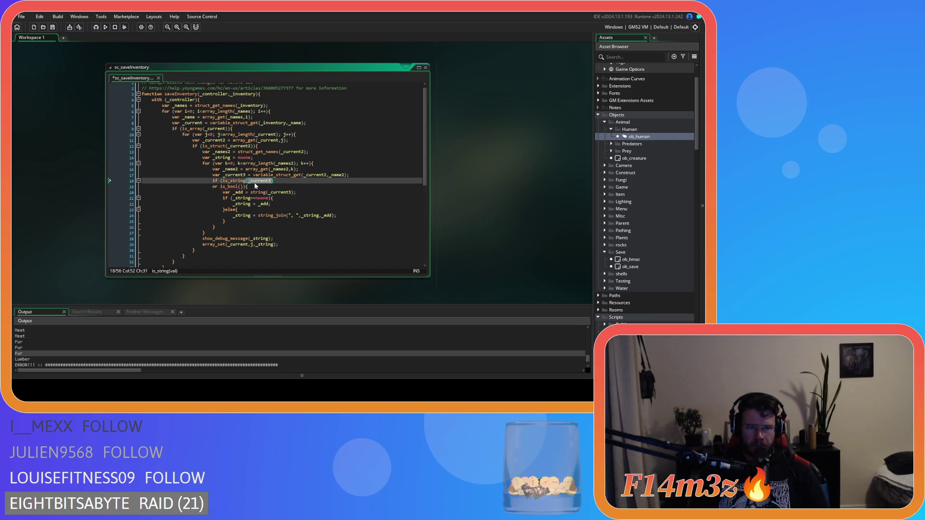
Insert a new 'or is_' line after the is_string check and browse the autocomplete list.
left_click(279, 181)
key("Return")
type("or _")
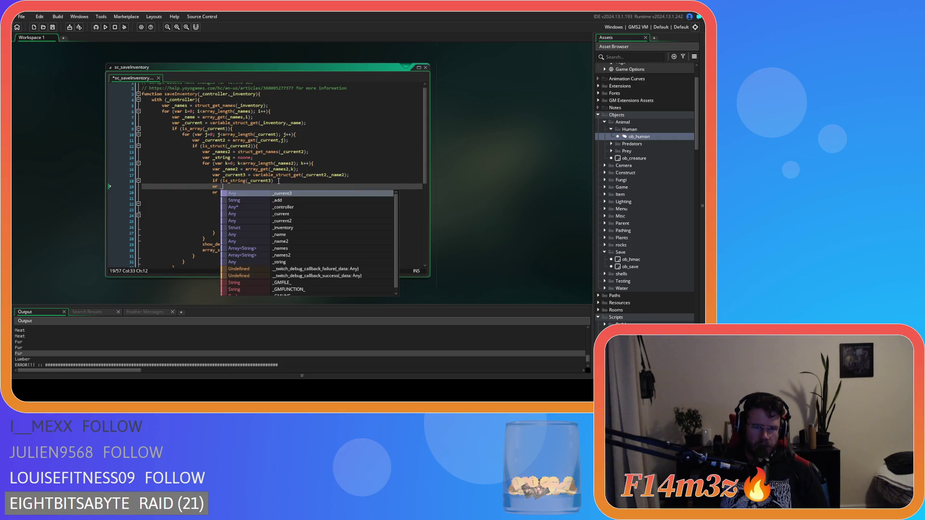
key("BackSpace")
type("is_")
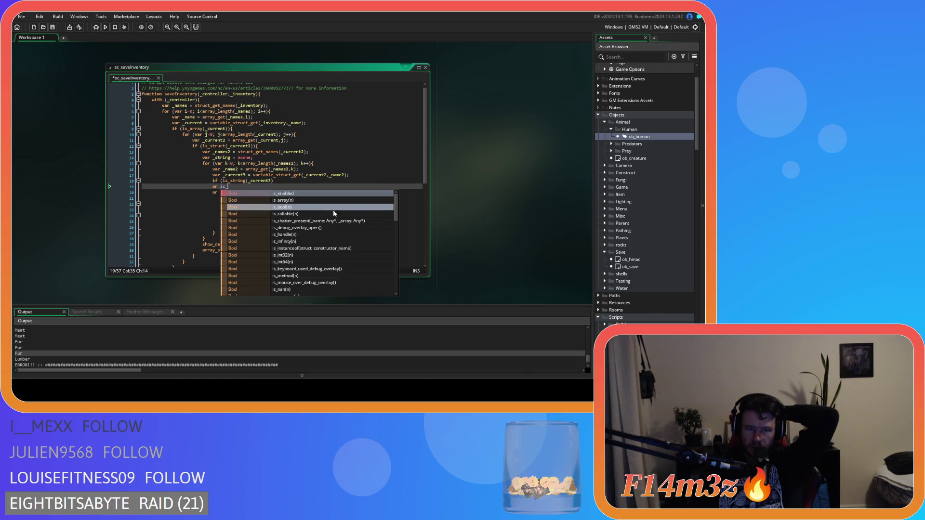
mouse_move(395, 207)
left_mouse_down()
mouse_move(394, 292)
mouse_move(383, 205)
left_mouse_up()
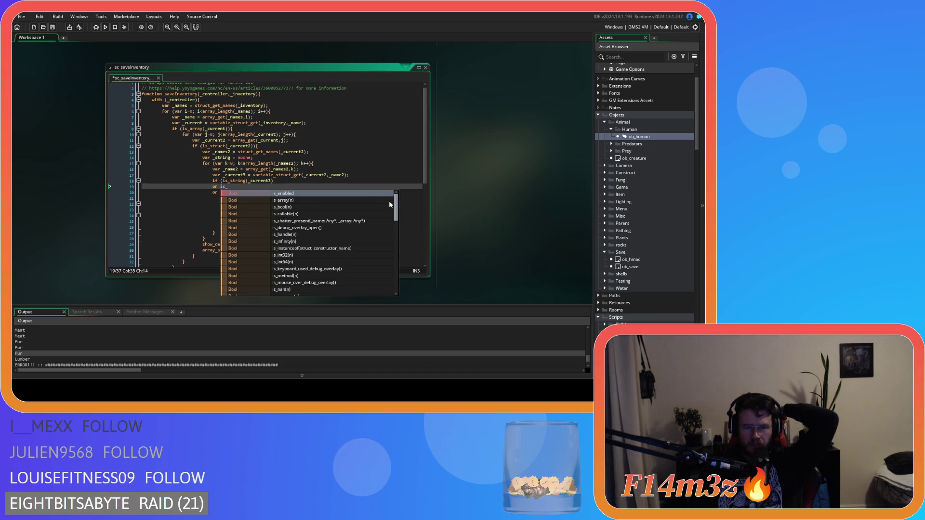
scroll(392, 208, "down", 1)
scroll(392, 208, "down", 2)
scroll(395, 219, "down", 2)
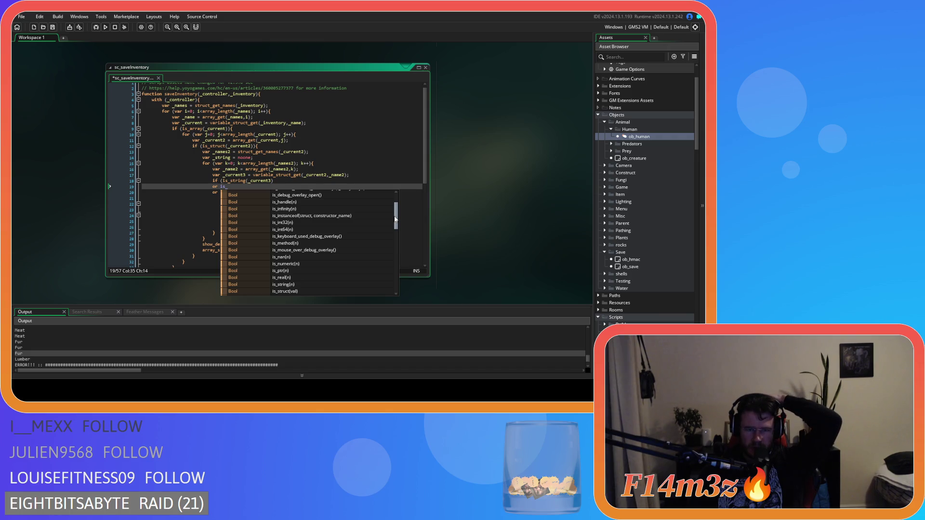
Try is_int32, then is_int64, in the middle condition, then remove the int64 check.
double_click(294, 223)
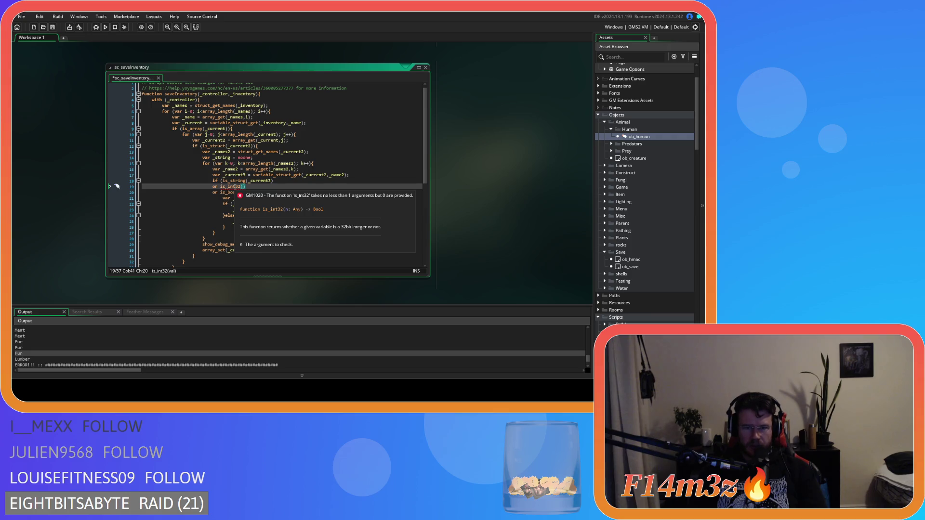
left_click(259, 186)
key("BackSpace")
key("BackSpace")
type("64")
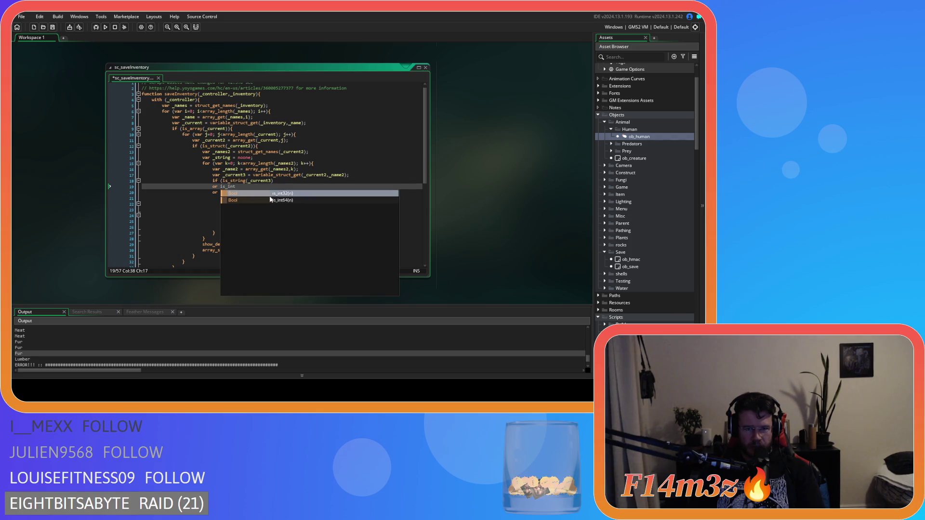
key("Return")
left_click(233, 187)
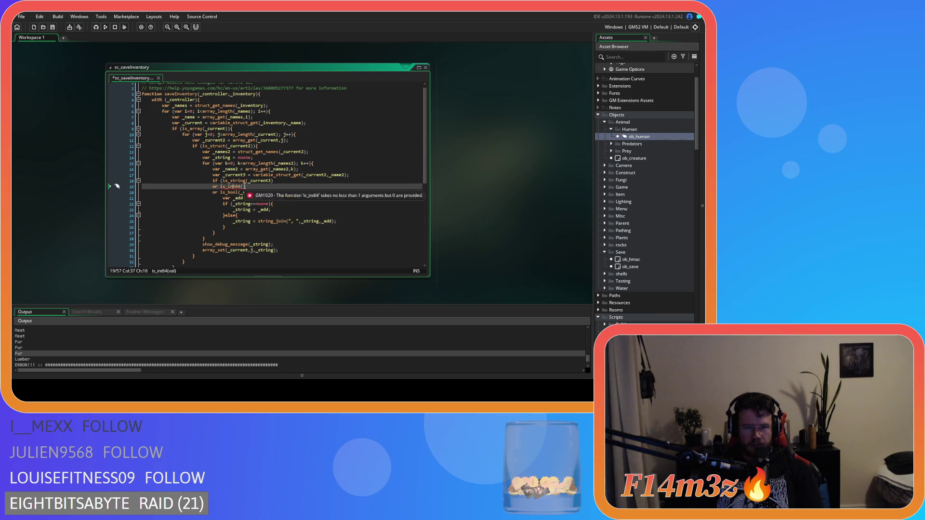
left_click(257, 187)
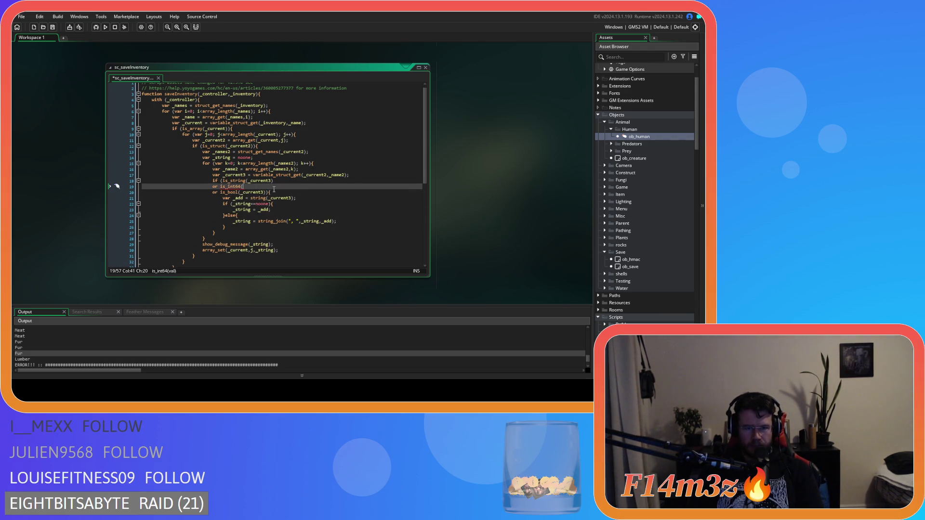
key("BackSpace")
key("BackSpace")
key("BackSpace")
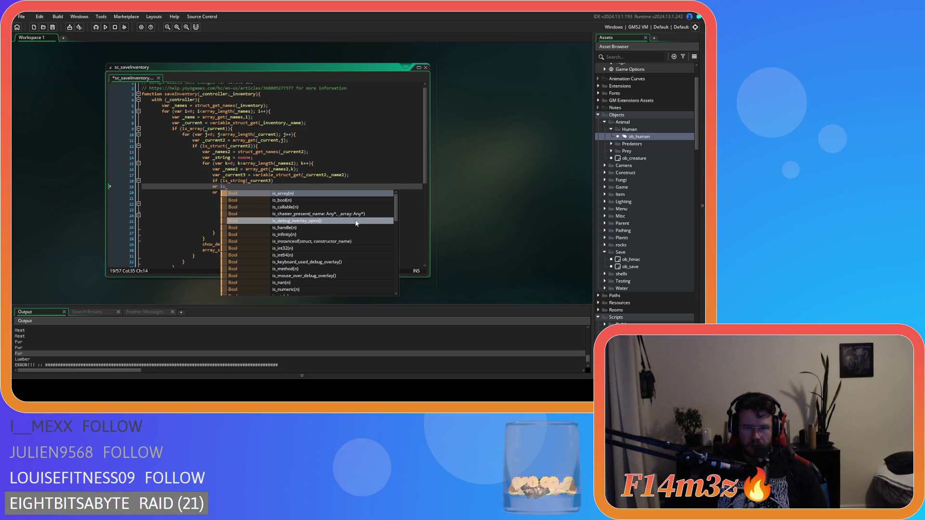
Try is_handle, then erase it back to a bare 'or is_'.
scroll(356, 223, "down", 1)
left_click(353, 213)
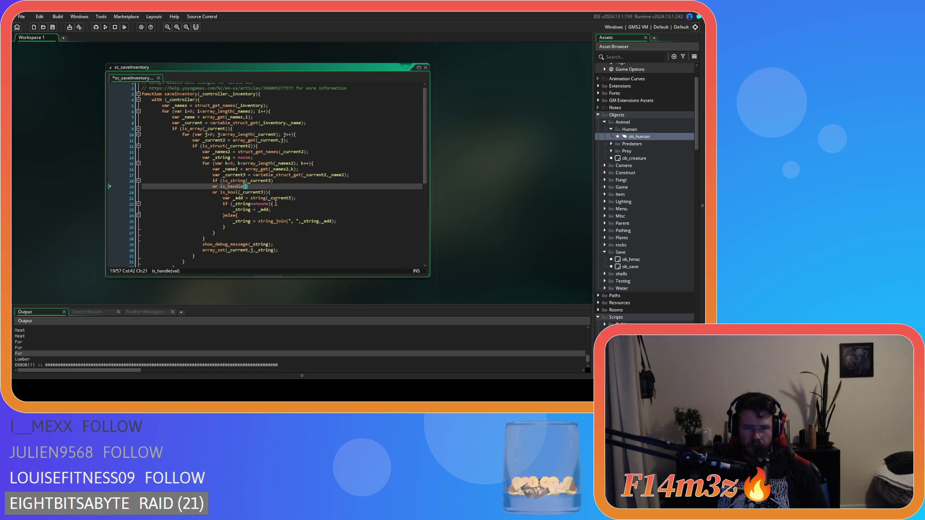
mouse_move(232, 187)
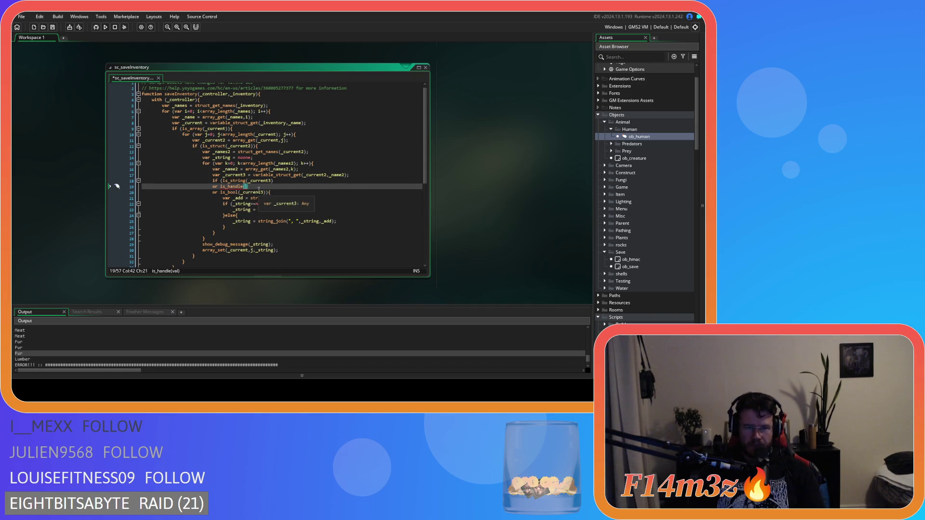
left_click(254, 187)
key("BackSpace")
key("BackSpace")
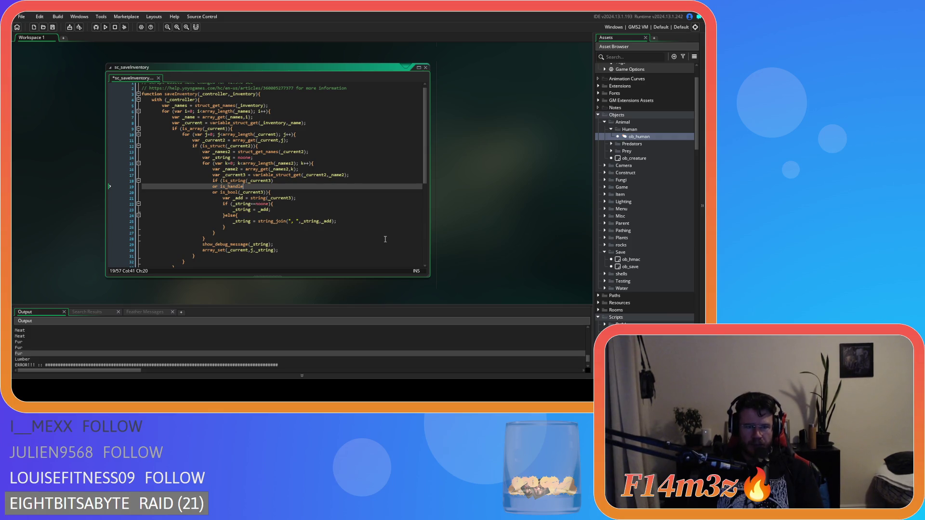
mouse_move(226, 186)
key("BackSpace")
key("BackSpace")
key("BackSpace")
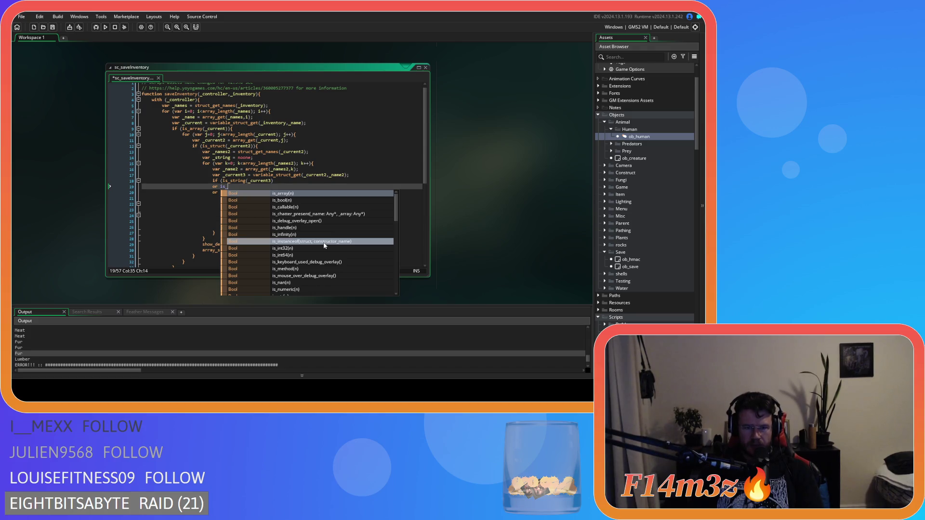
Fill the middle condition with is_numeric and delete the 'or is_bool(_current3)' line.
scroll(324, 246, "down", 1)
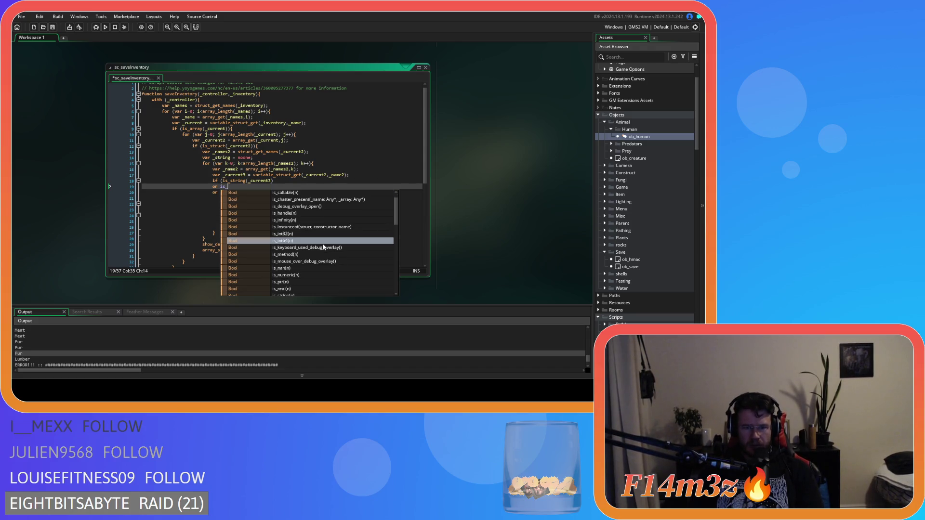
left_click(286, 275)
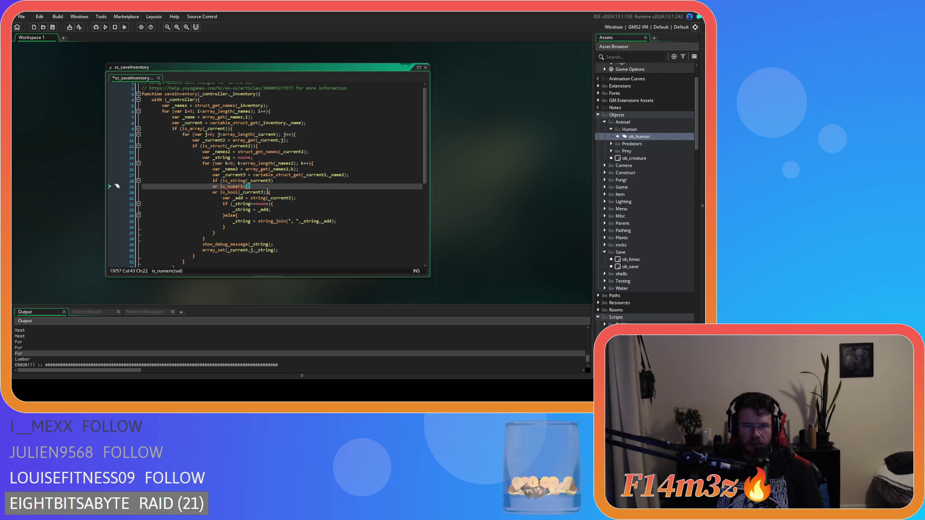
double_click(241, 192)
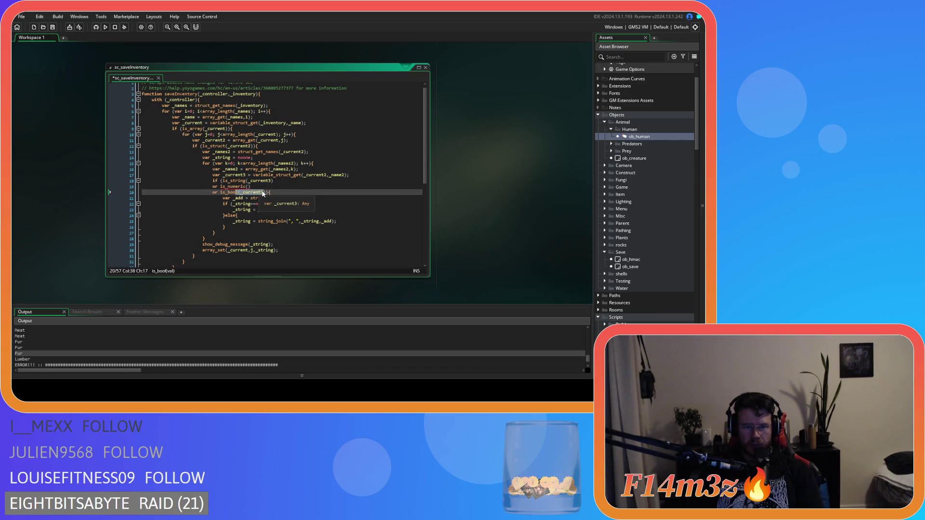
left_click(248, 193)
left_click(221, 194)
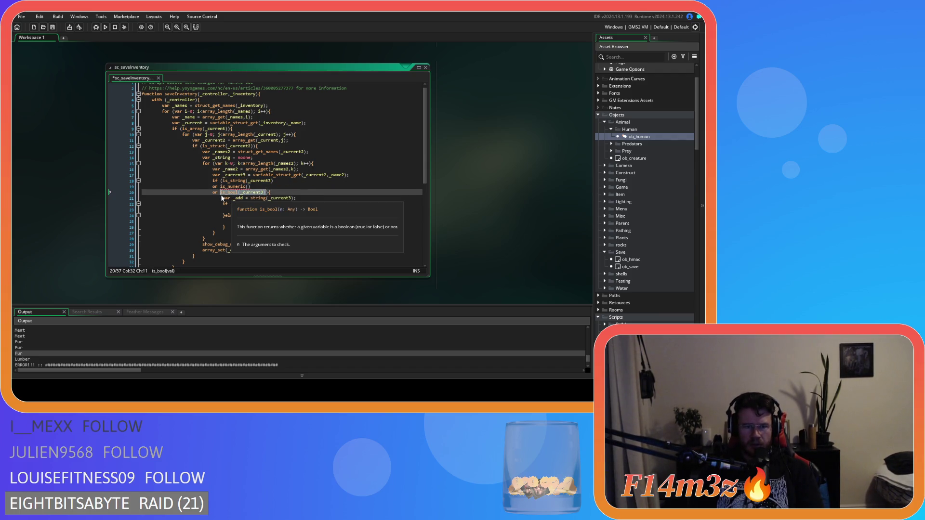
left_click(154, 194)
key("shift+End")
key("shift+Left")
key("BackSpace")
key("BackSpace")
double_click(259, 181)
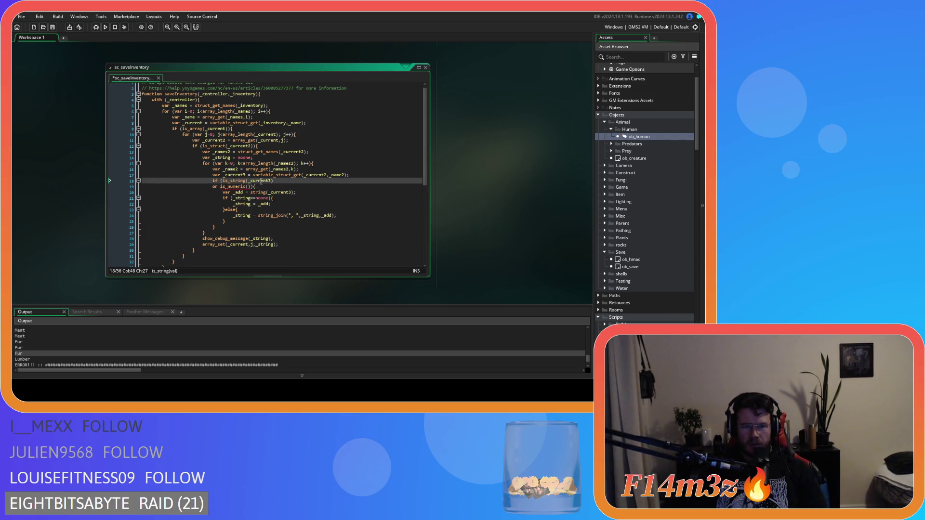
left_click(246, 187)
Finish is_numeric(_current3), run the game with F5 and start a New Game.
type("_current3)")
key("F5")
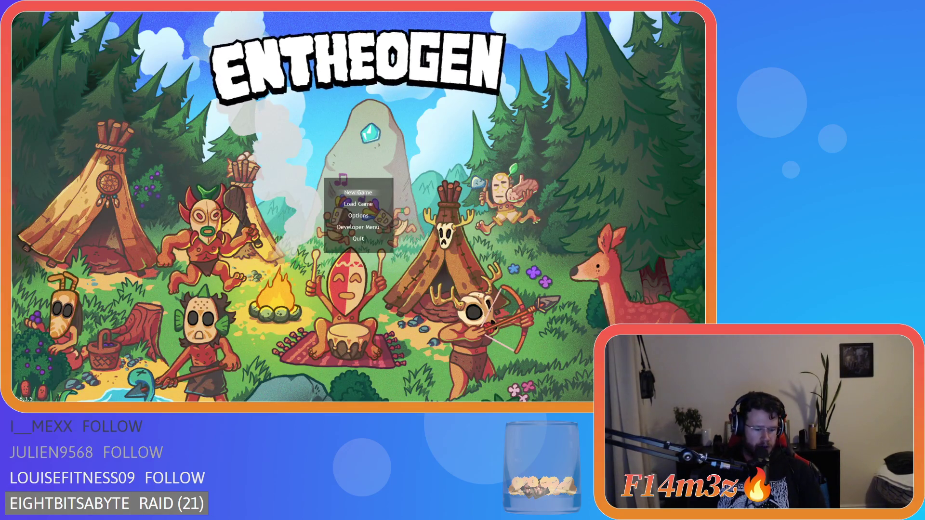
key("Return")
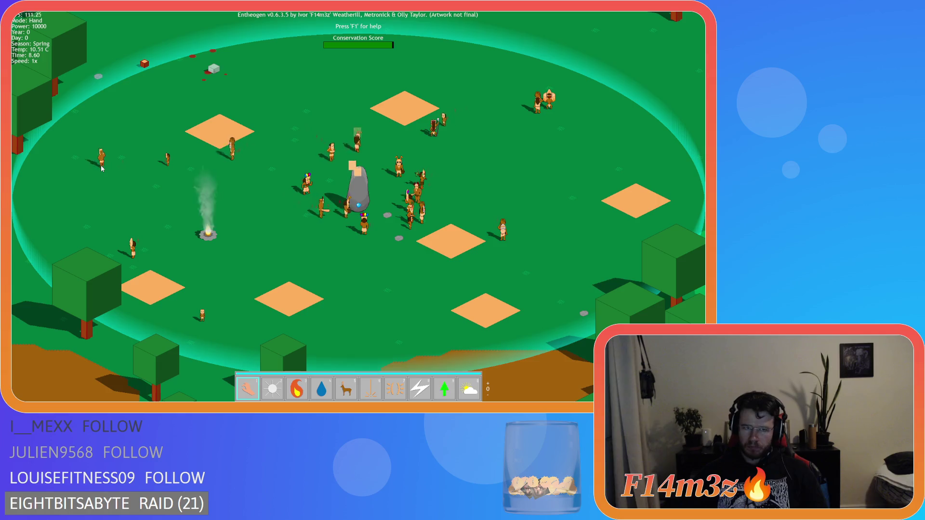
Pan the camera up-left toward the forest and quicksave.
key("w")
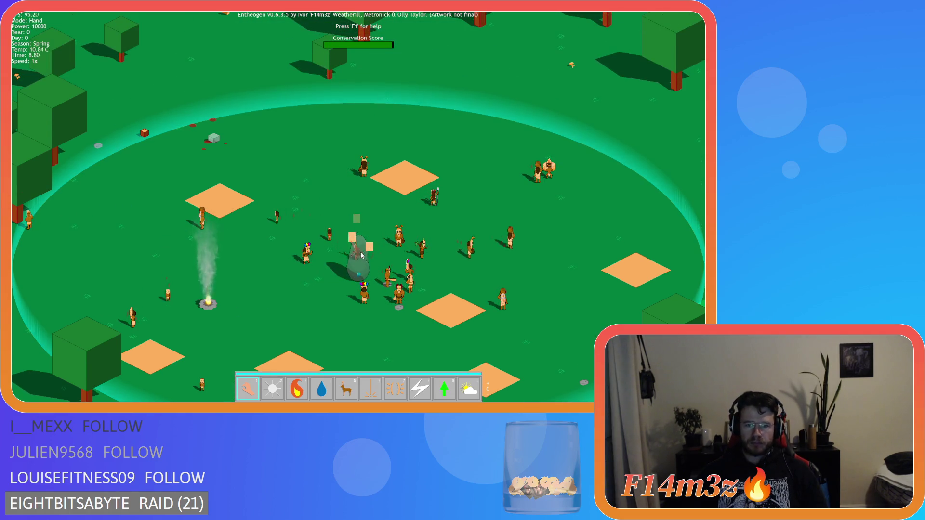
key("w+a")
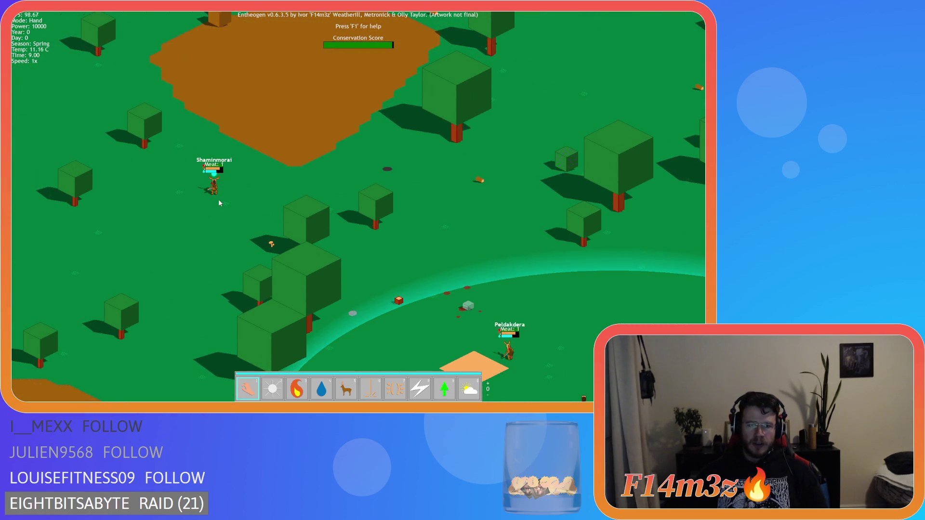
key("F5")
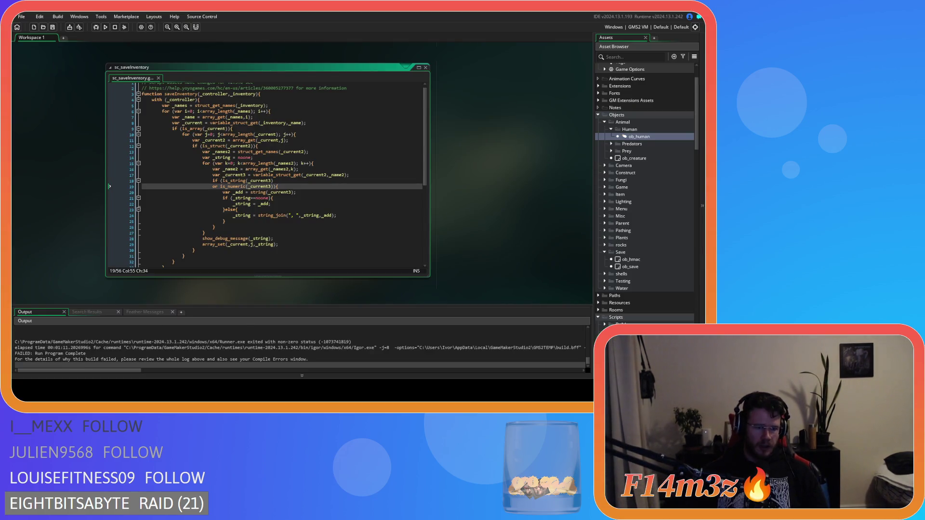
Examine the Meat output values (1, 1.93, 240), then scroll to sc_inventory's Item constructor.
scroll(299, 346, "up", 5)
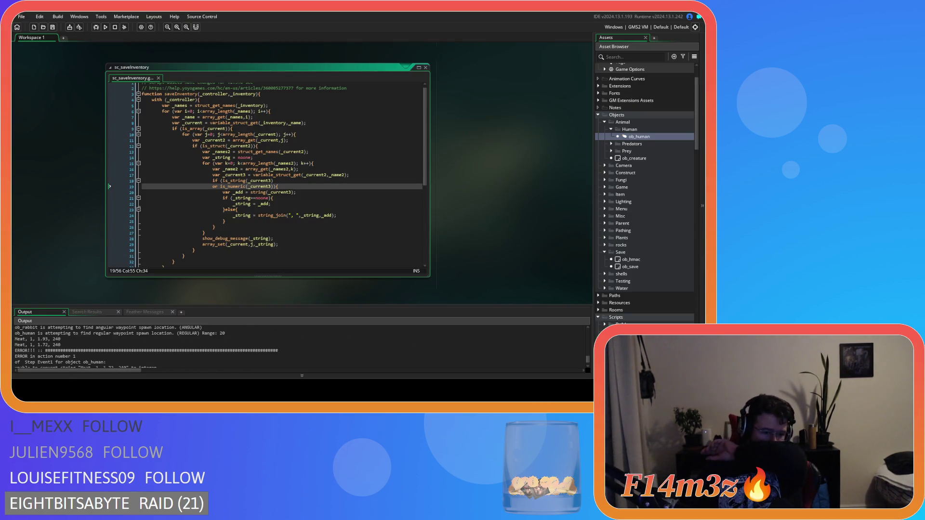
scroll(299, 346, "up", 1)
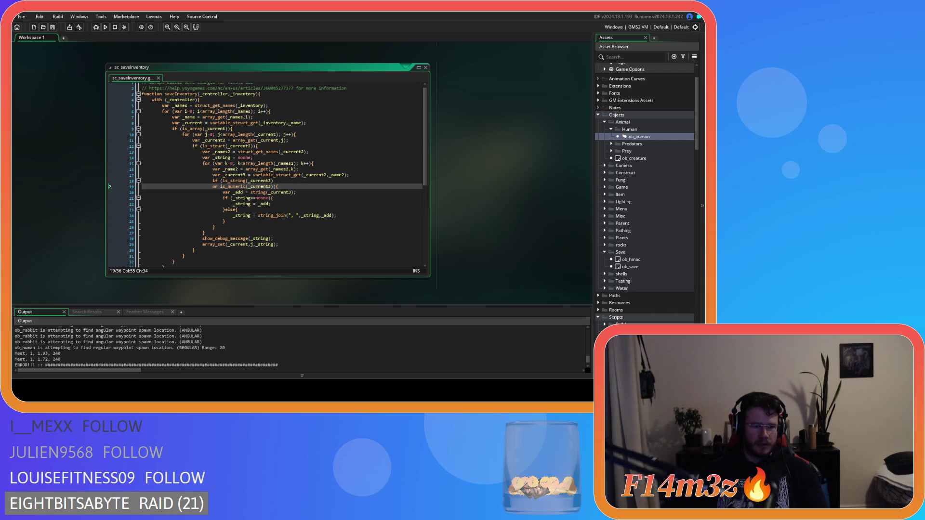
left_click(69, 359)
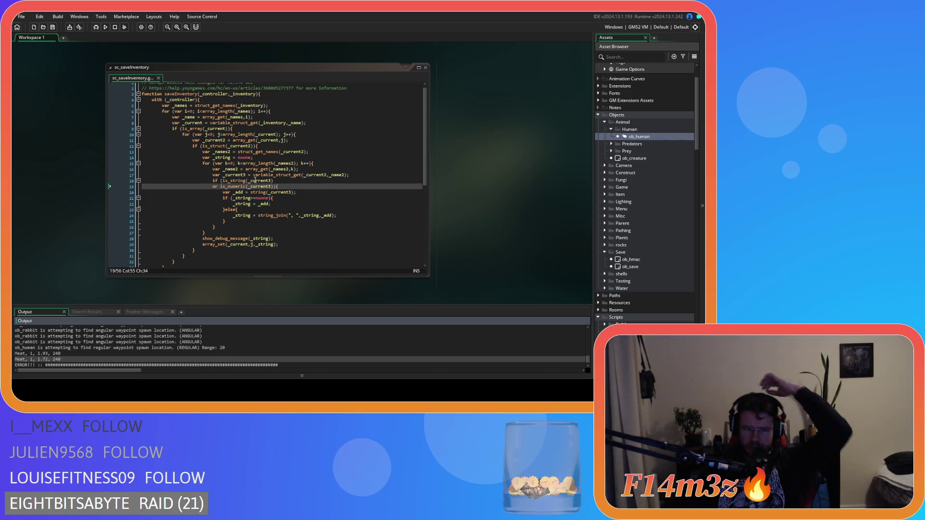
left_click_drag(250, 181, 264, 183)
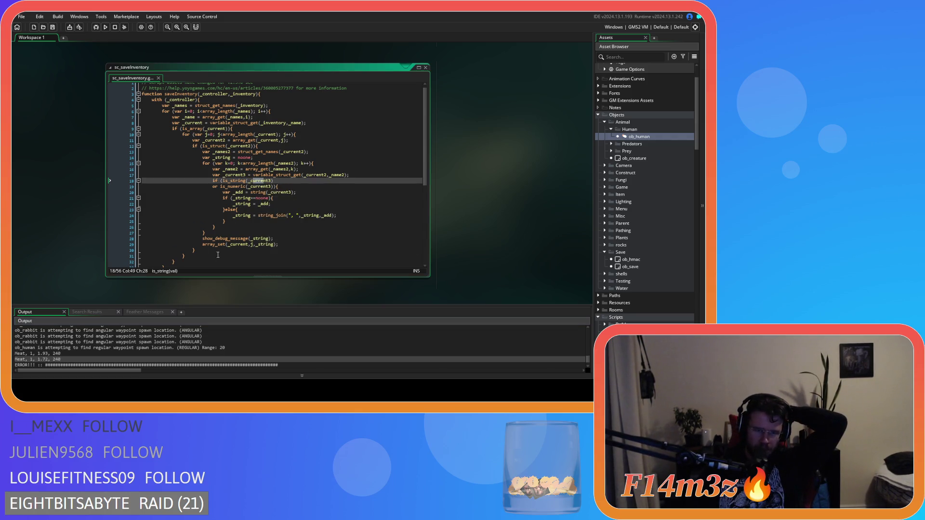
double_click(24, 353)
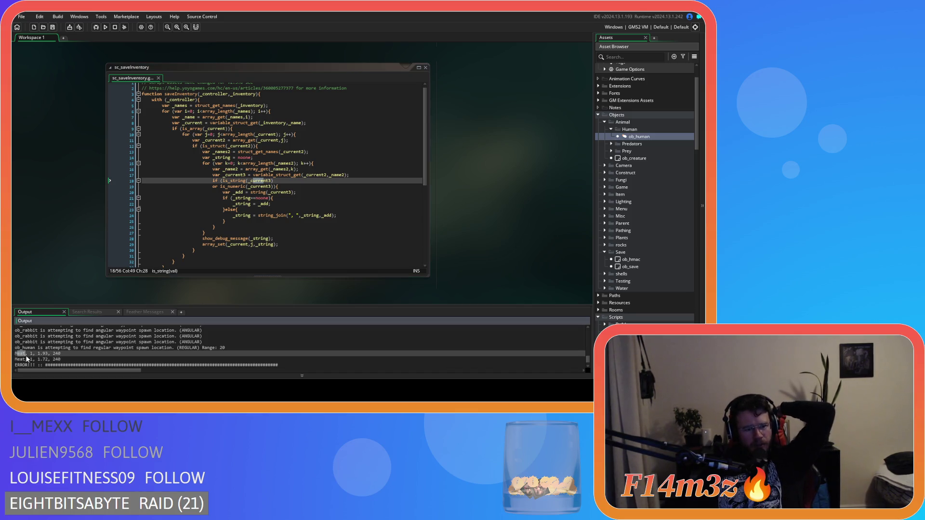
double_click(32, 354)
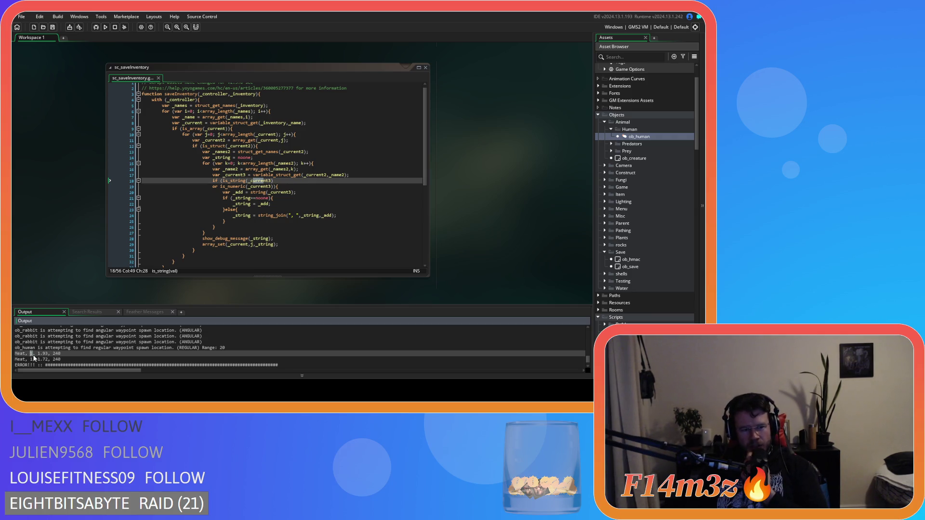
double_click(41, 354)
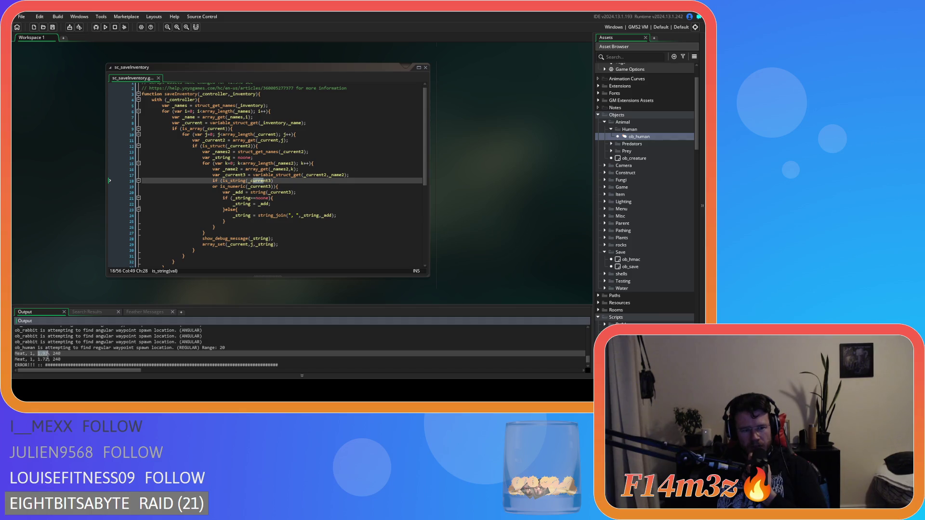
double_click(64, 354)
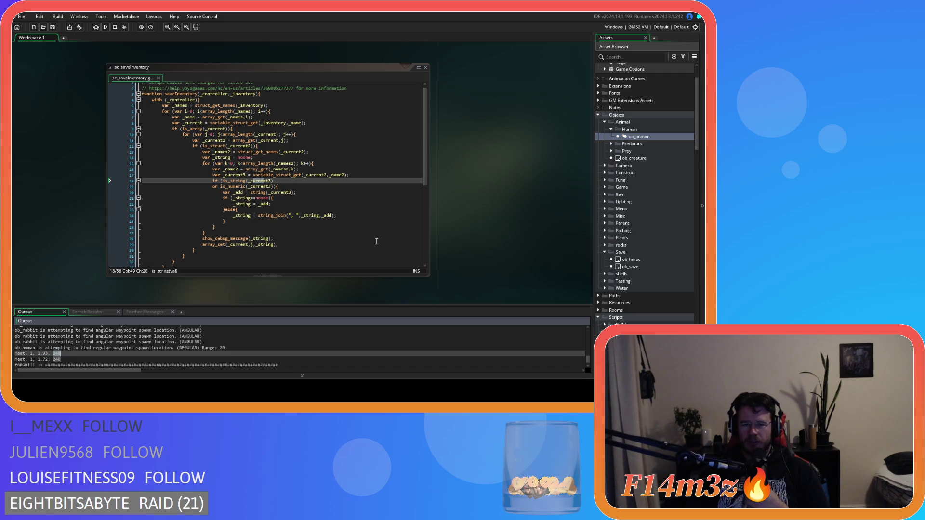
scroll(257, 262, "down", 5)
scroll(256, 259, "down", 5)
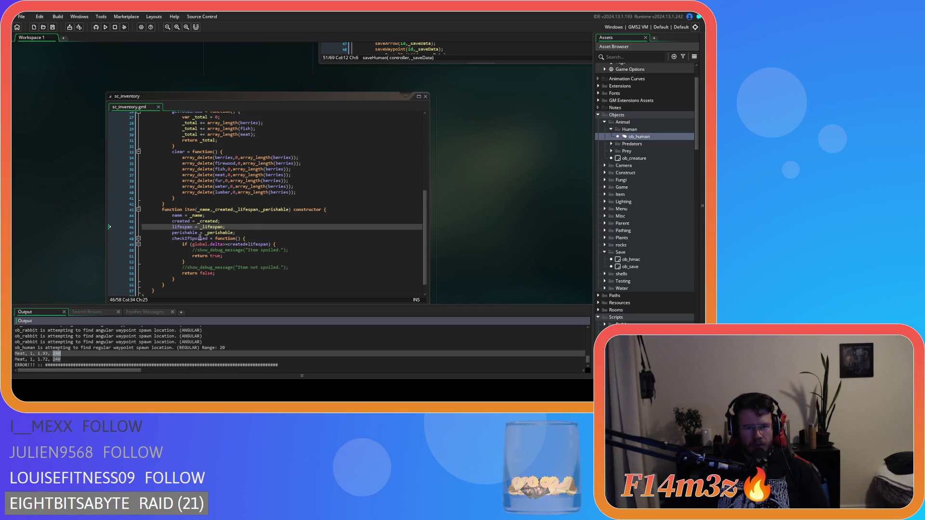
Check the Meat item count, then scroll past ob_save and sc_decay back to sc_saveInventory.
double_click(31, 354)
scroll(60, 217, "up", 8)
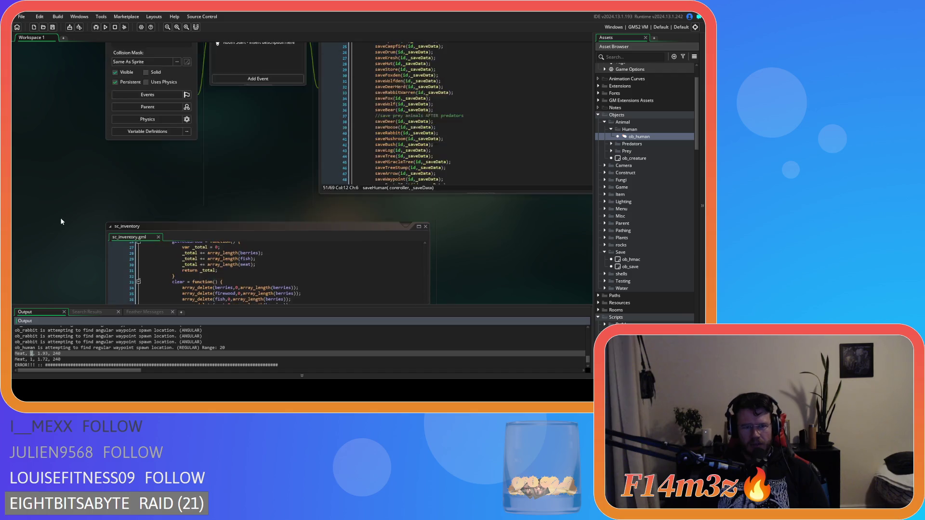
scroll(64, 228, "up", 5)
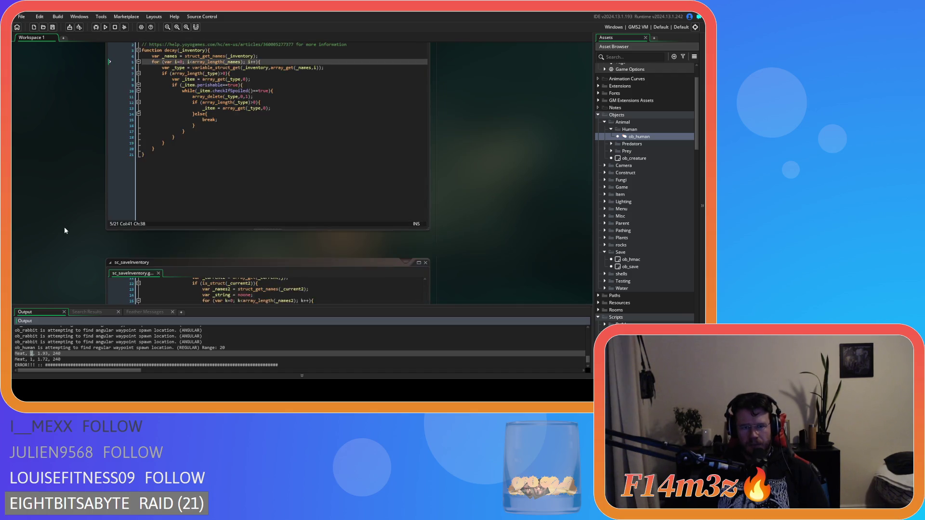
scroll(65, 230, "down", 5)
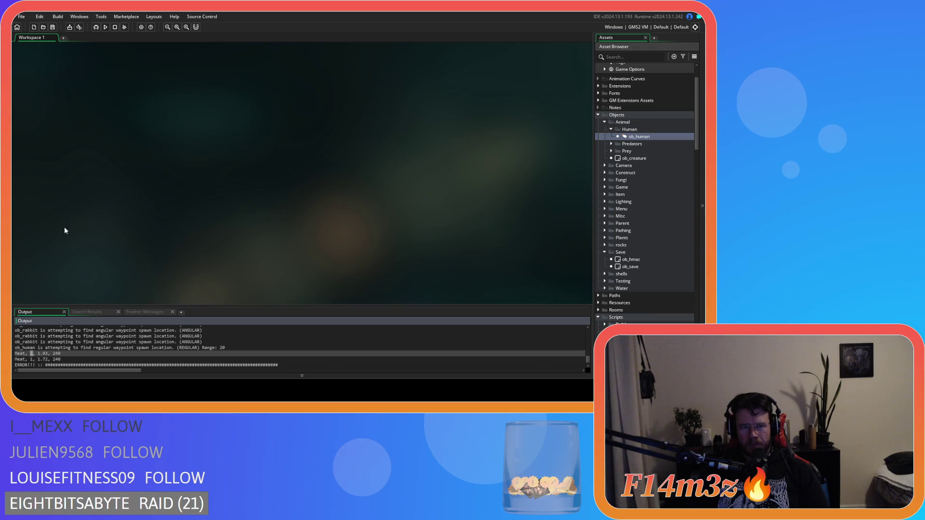
scroll(64, 231, "down", 5)
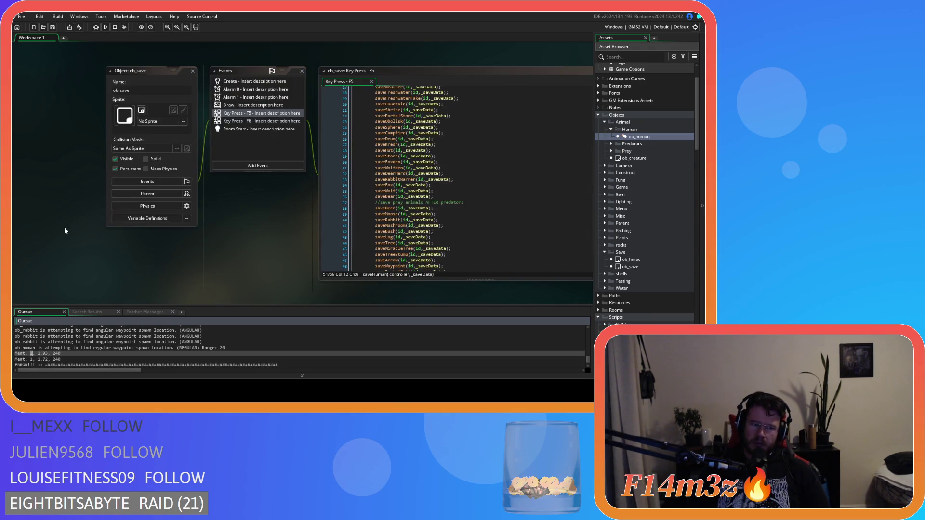
scroll(65, 231, "up", 5)
scroll(64, 228, "up", 2)
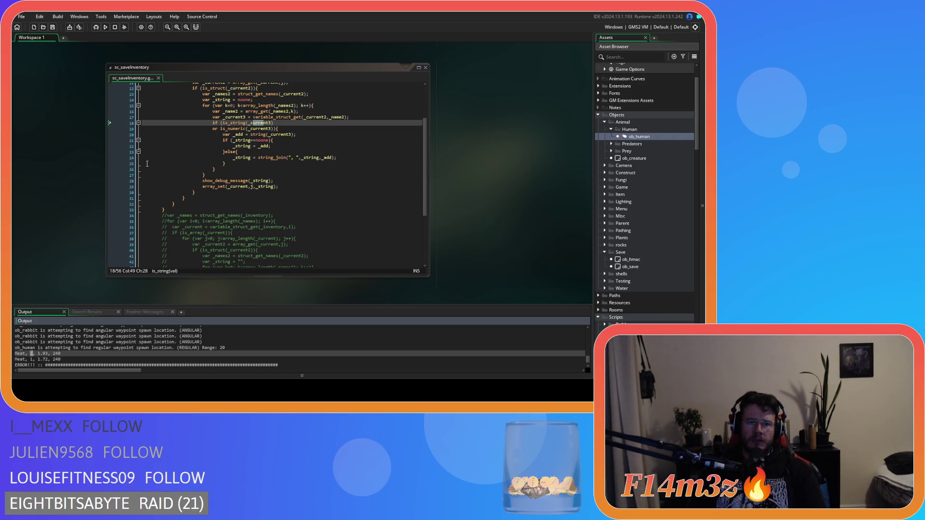
Inspect the brace on the is_numeric check line, then scroll to sc_inventory's Item constructor.
left_click(298, 129)
key("Left")
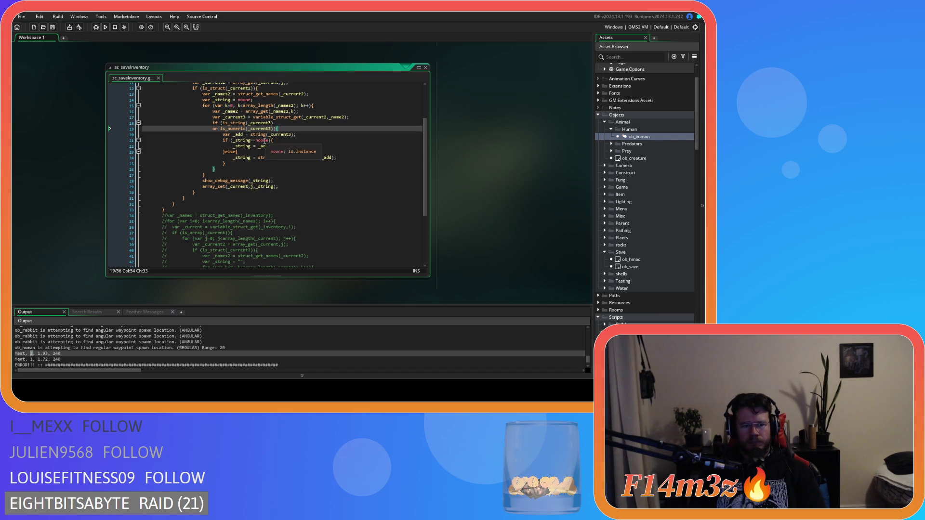
mouse_move(234, 181)
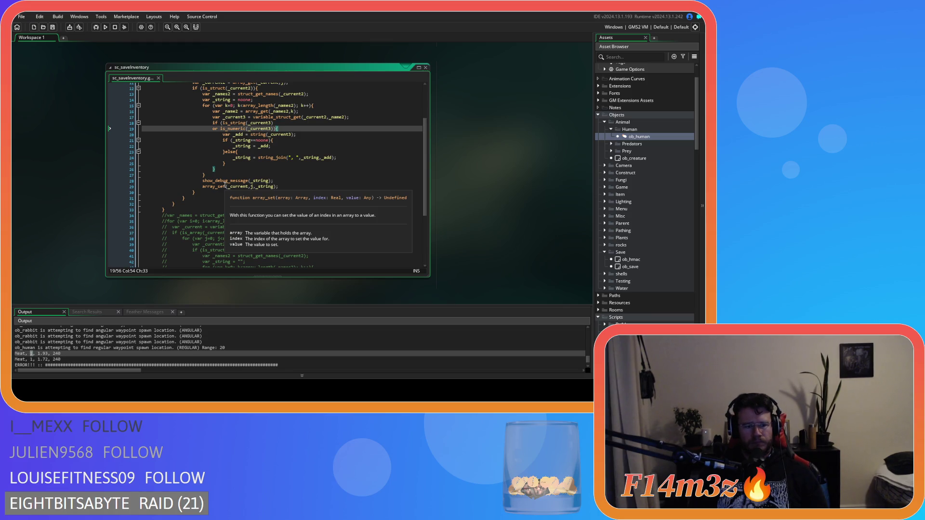
scroll(471, 197, "down", 10)
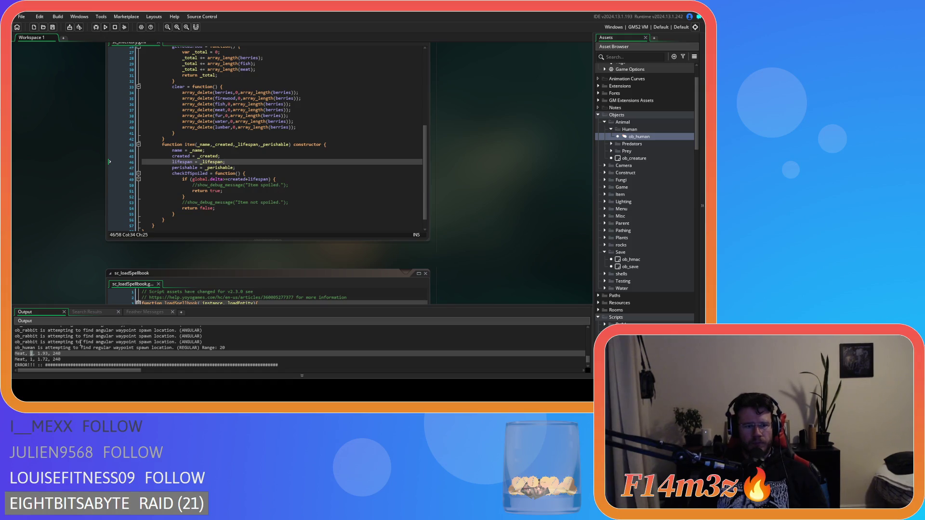
left_click(223, 156)
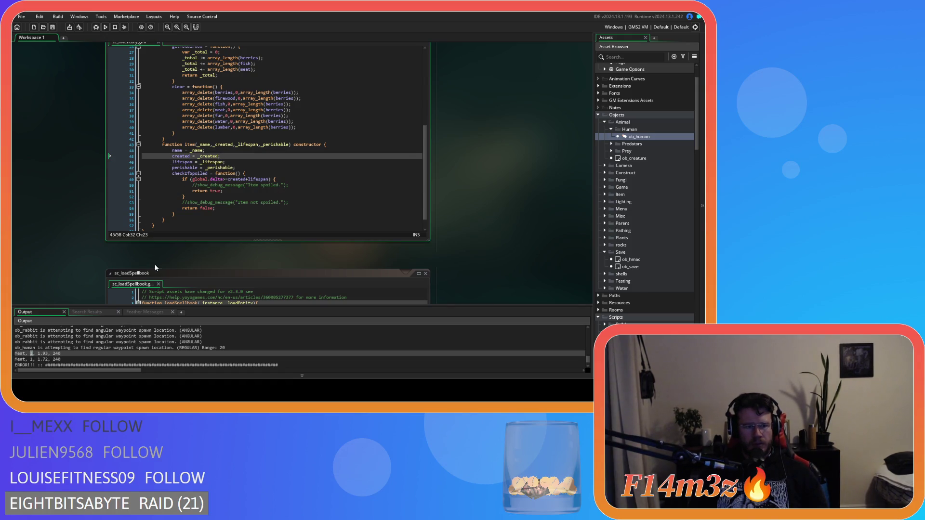
left_click(233, 161)
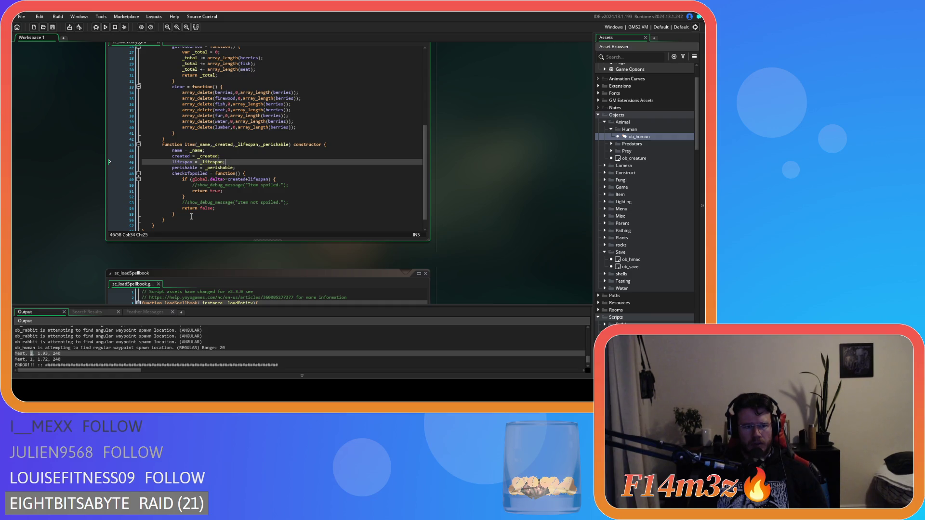
left_click(240, 167)
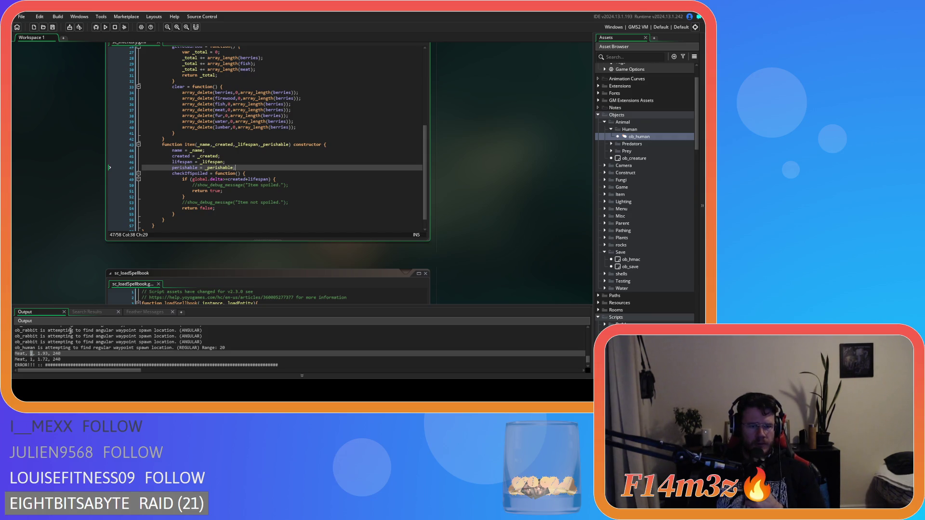
left_click(93, 359)
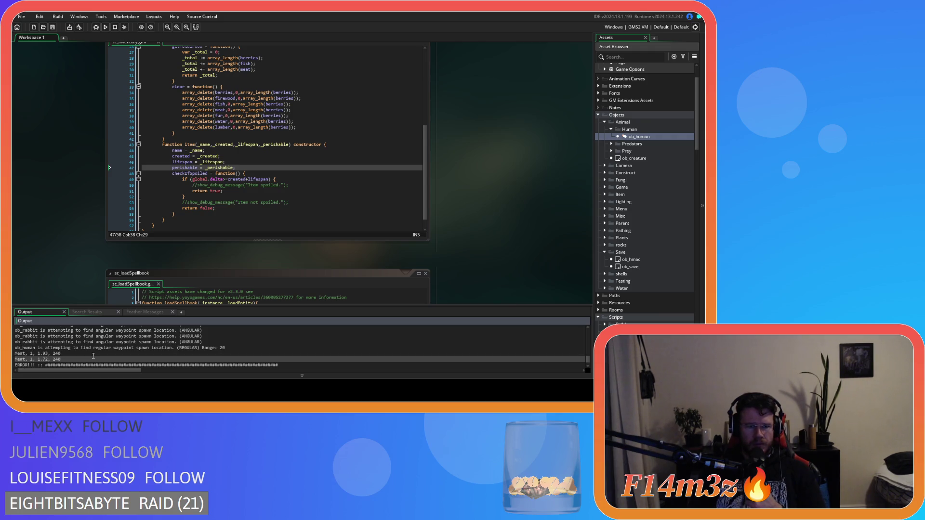
Scroll up to the sc_saveInventory editor above the Meat output lines.
scroll(80, 199, "up", 10)
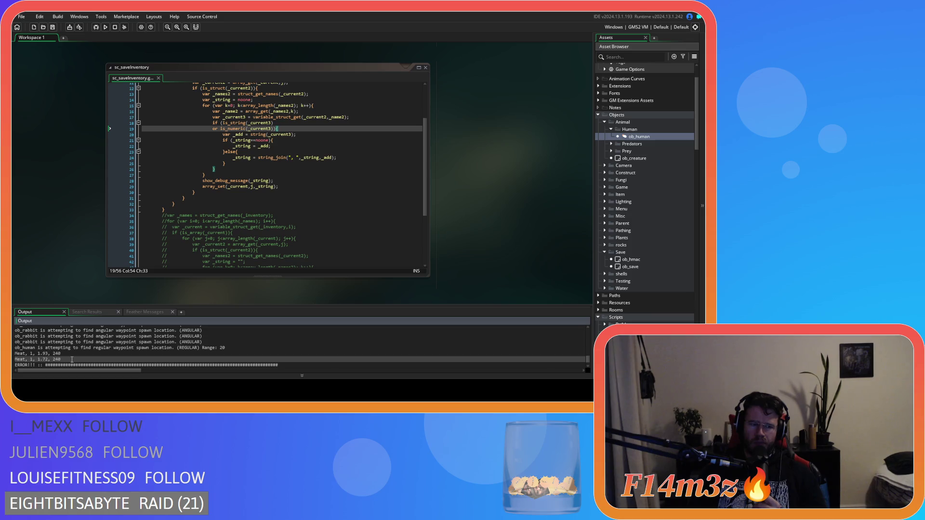
left_click_drag(61, 354, 16, 357)
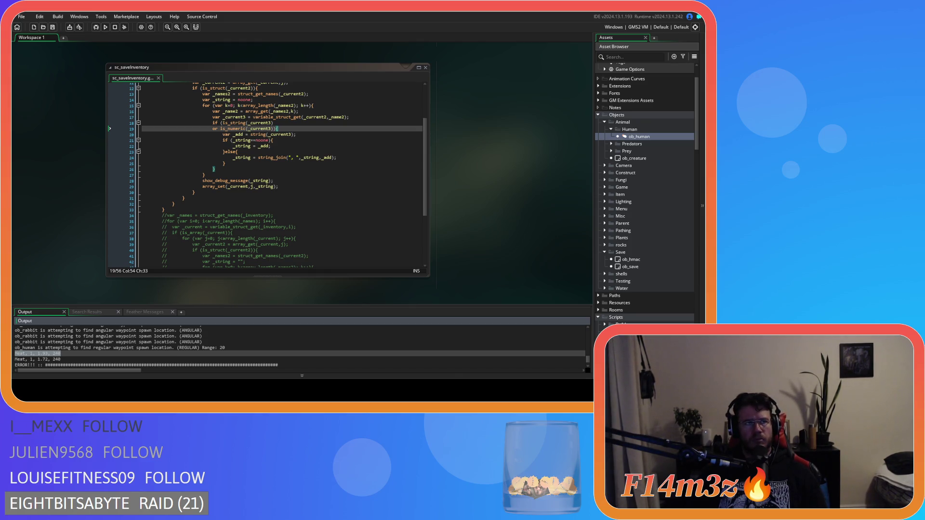
Finish the _string = string_join(", ", _string, _add) line and check struct_get_names help at the top.
left_click(362, 158)
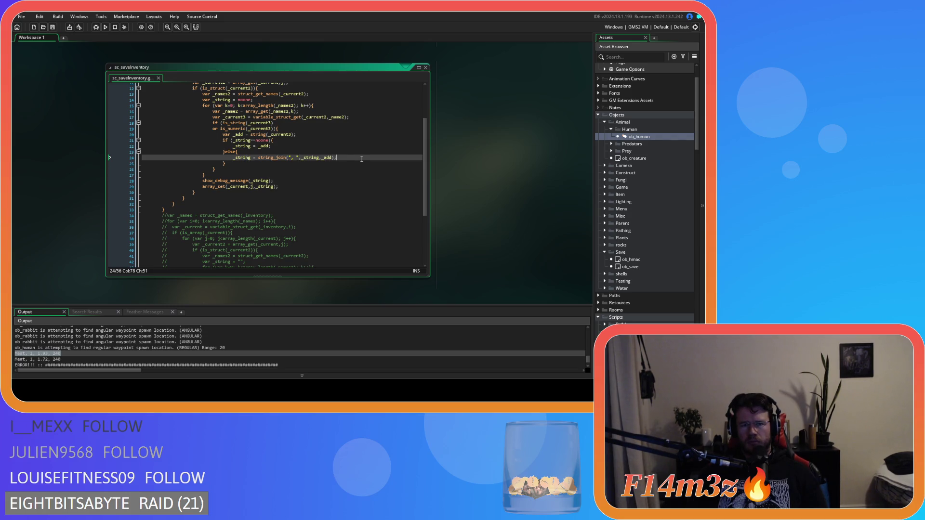
scroll(358, 157, "up", 3)
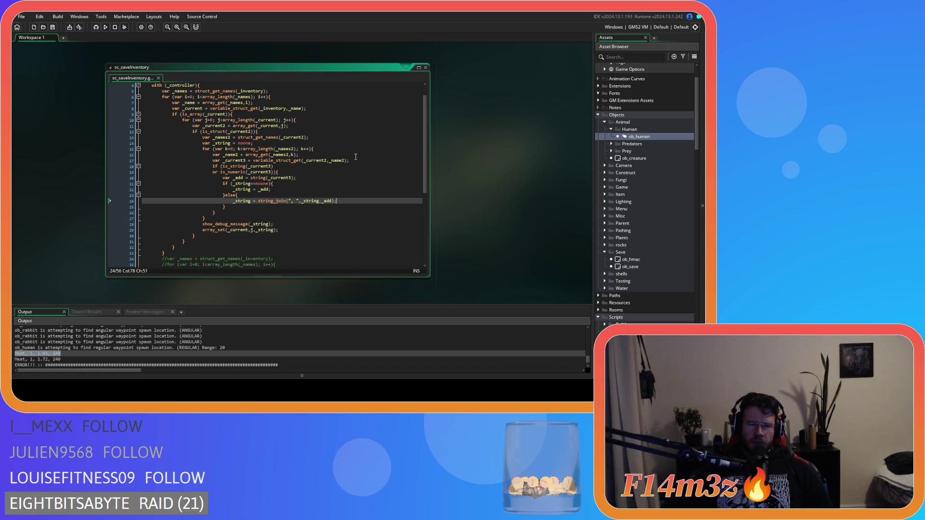
scroll(277, 77, "up", 1)
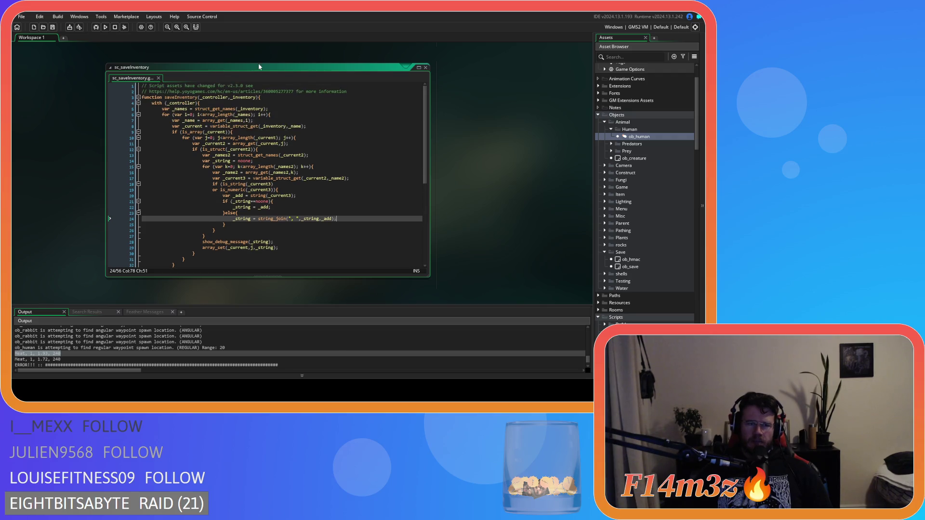
mouse_move(251, 154)
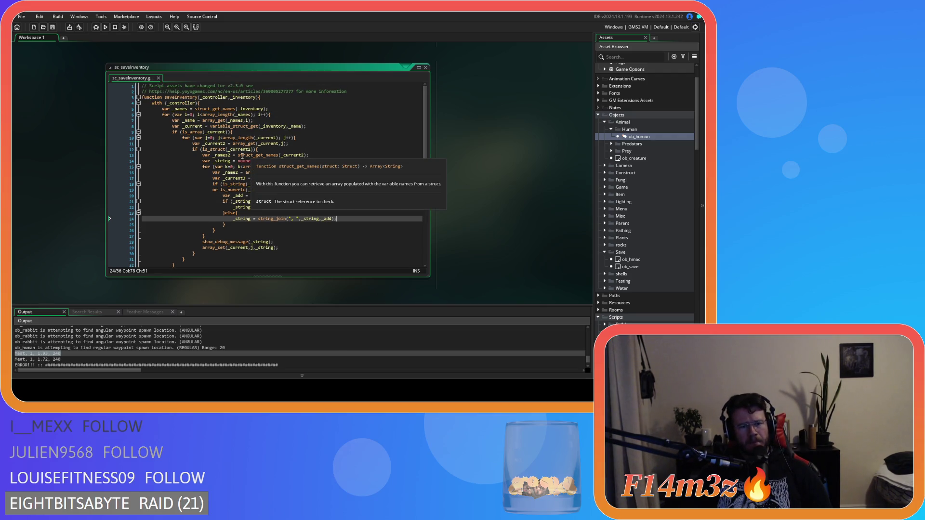